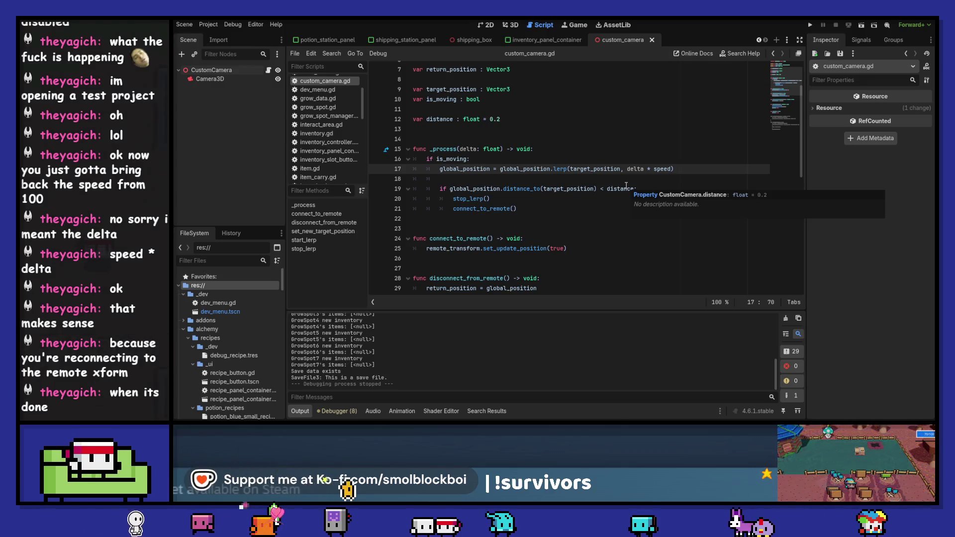
Delete connect_to_remote() from _process, then test-run the game, opening and closing the Shipping panel.
left_click(528, 209)
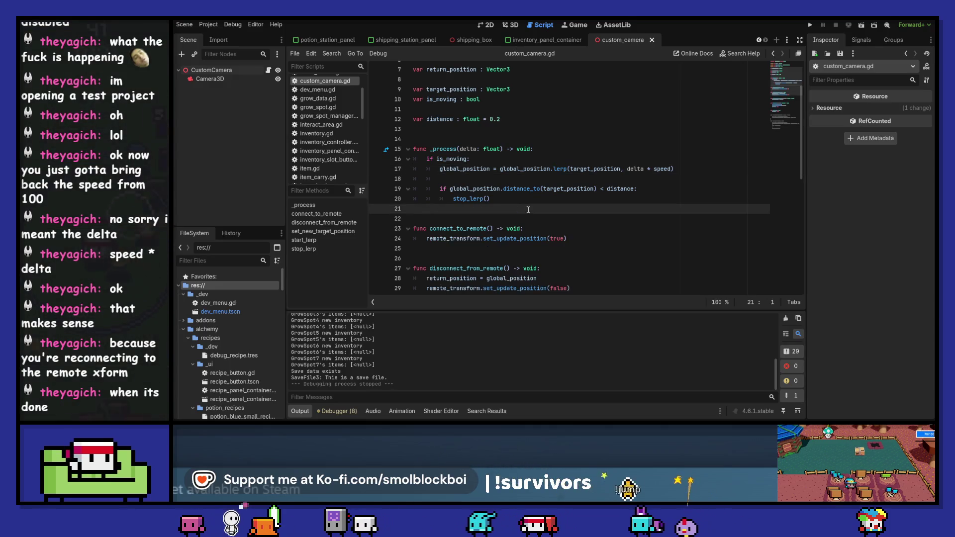
key("F5")
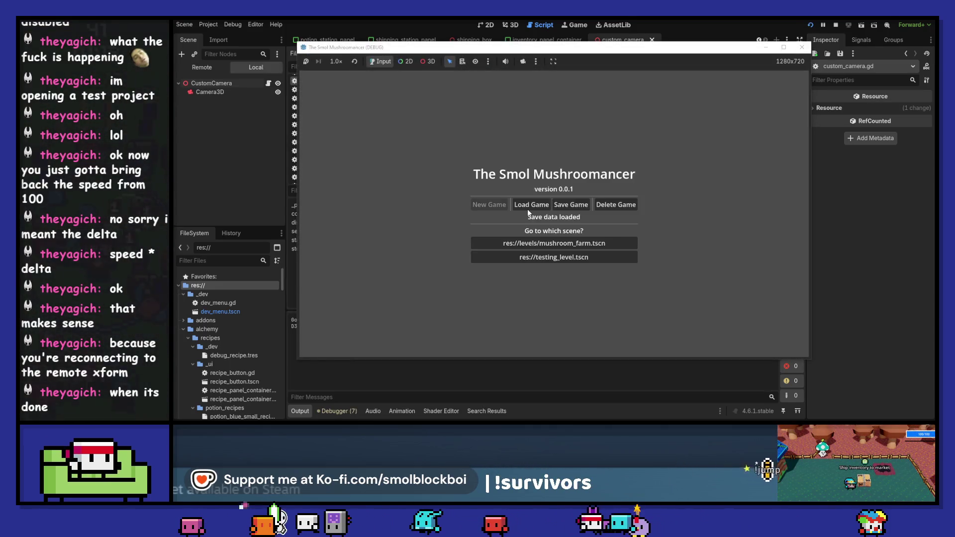
left_click(571, 243)
left_click(570, 244)
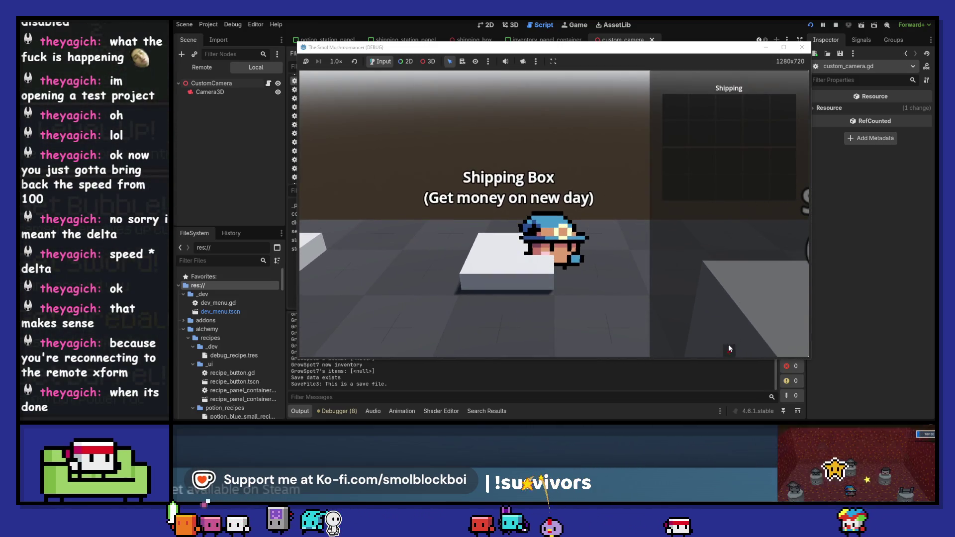
left_click(729, 350)
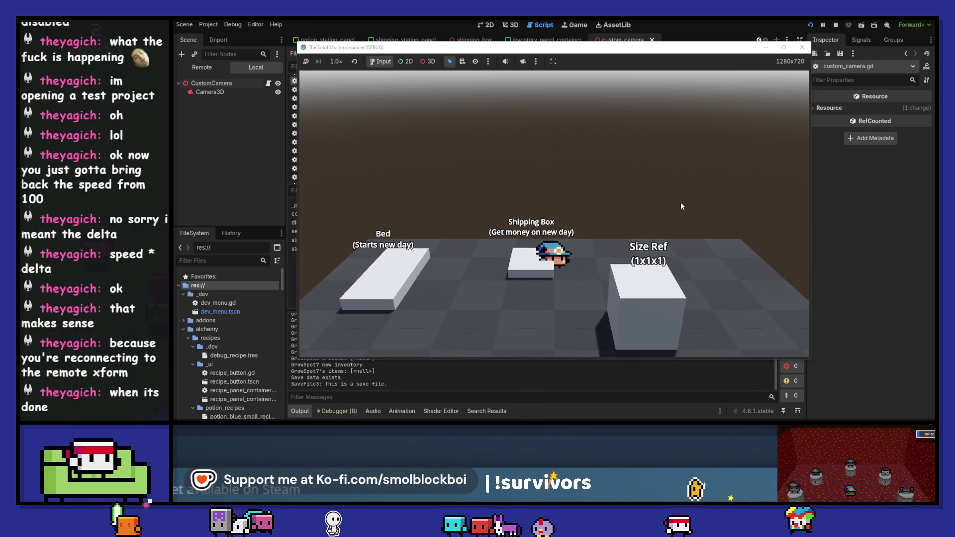
key("d")
key("a")
key("a")
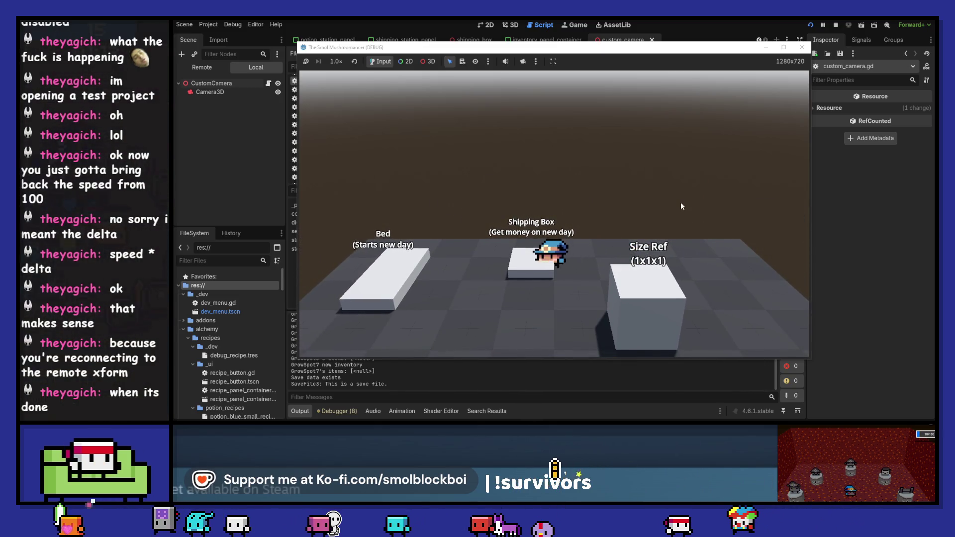
left_click(807, 46)
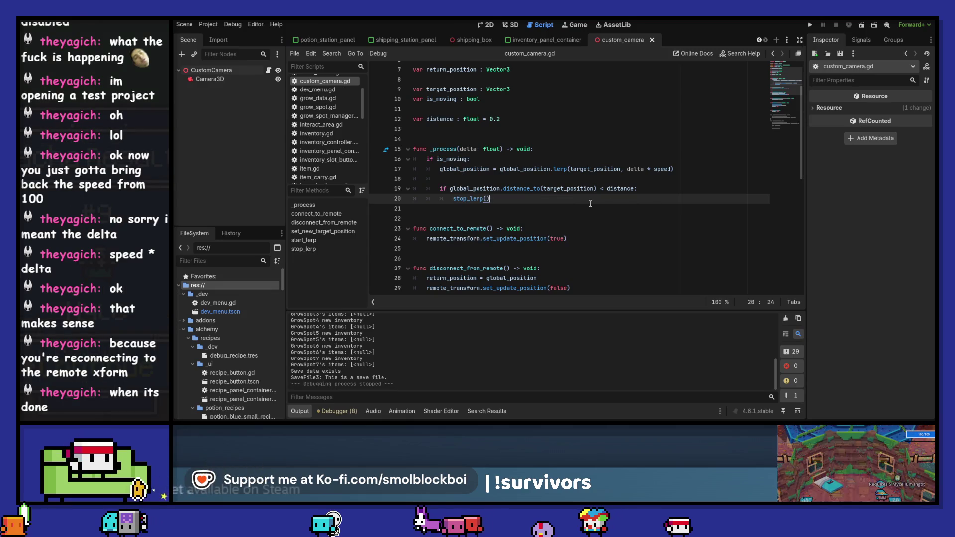
scroll(590, 204, "down", 6)
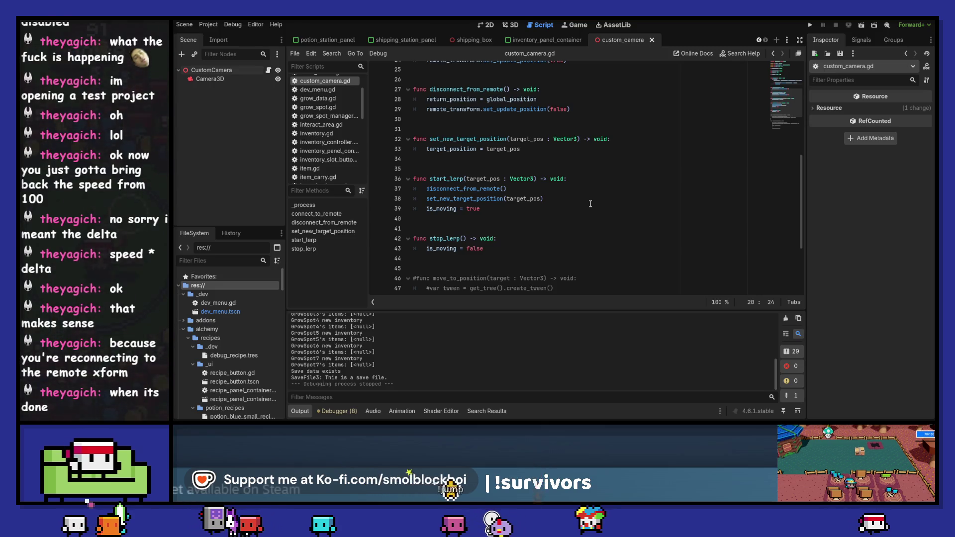
scroll(591, 204, "up", 6)
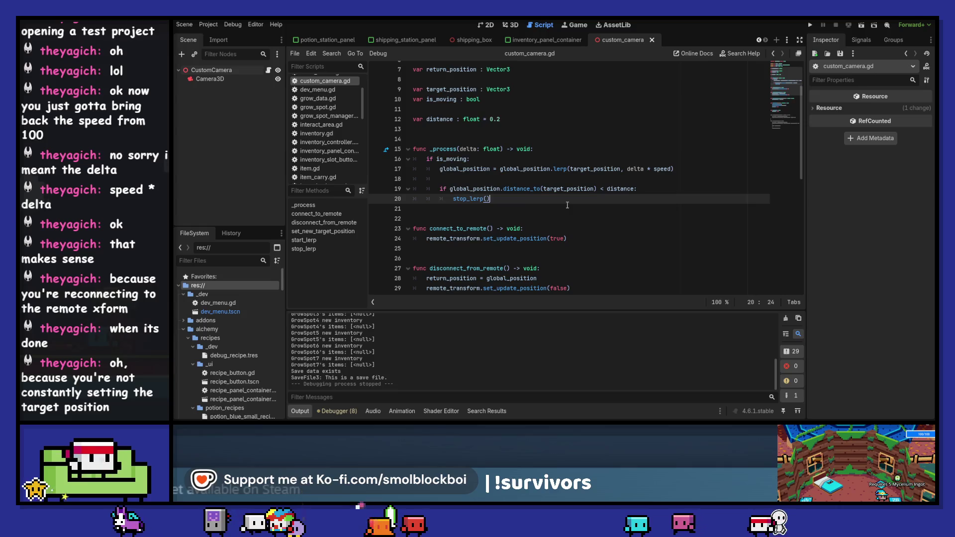
scroll(567, 205, "down", 4)
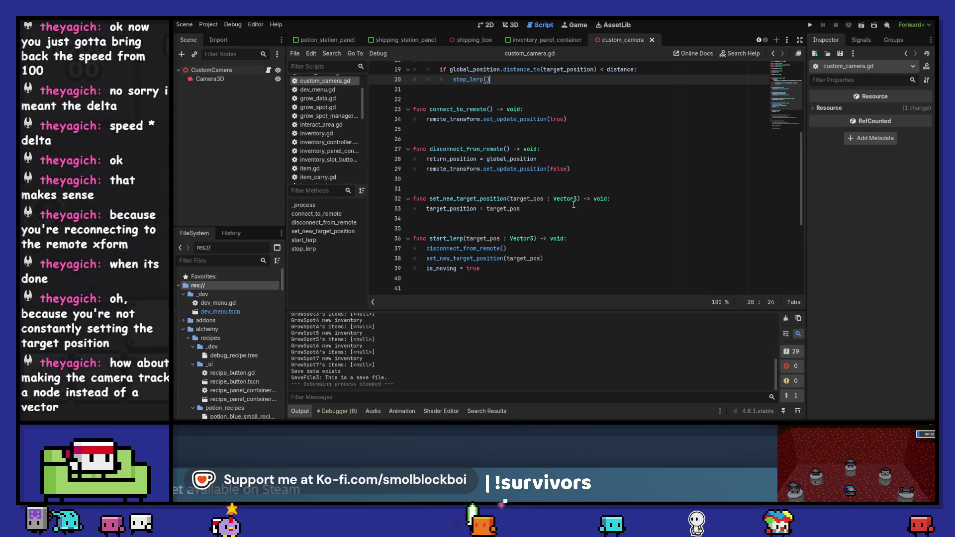
scroll(521, 232, "down", 1)
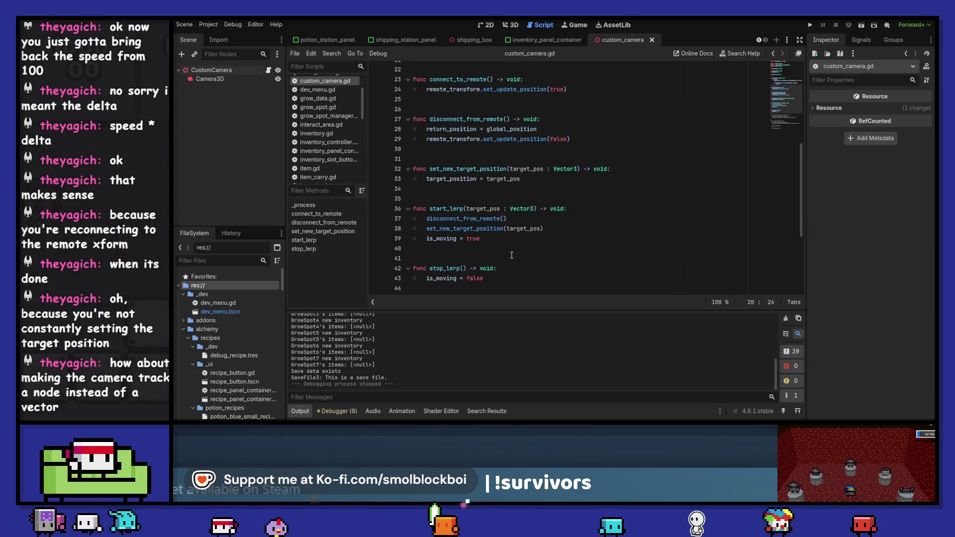
scroll(511, 257, "down", 2)
left_click(499, 237)
Below stop_lerp, write the header func lerp_to_node(node : Node) -> void:.
key("Return")
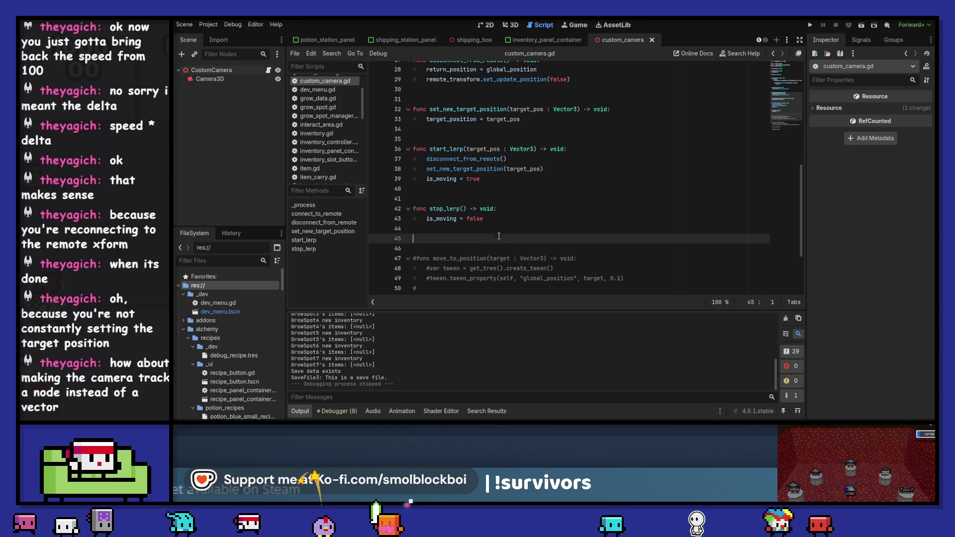
left_click(499, 236)
type("func lerp_to_")
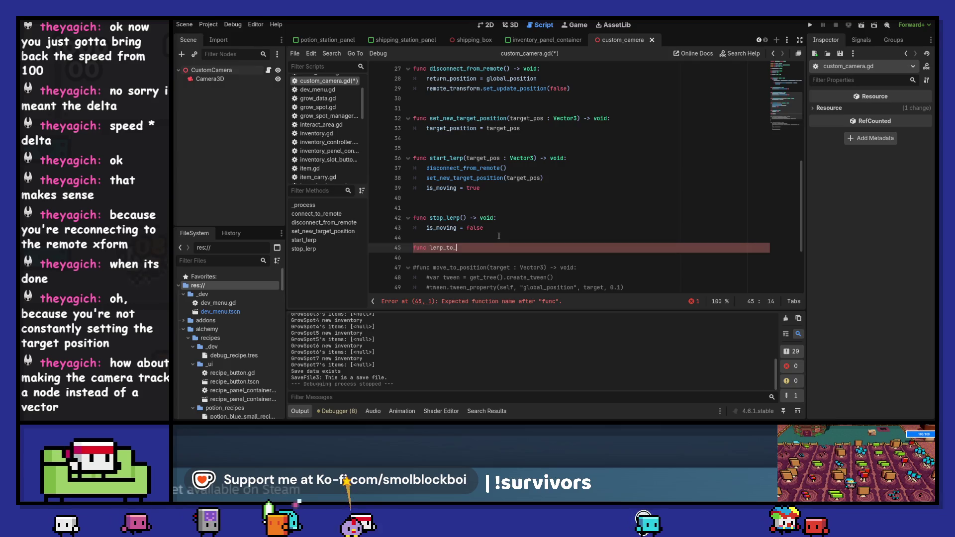
type("(")
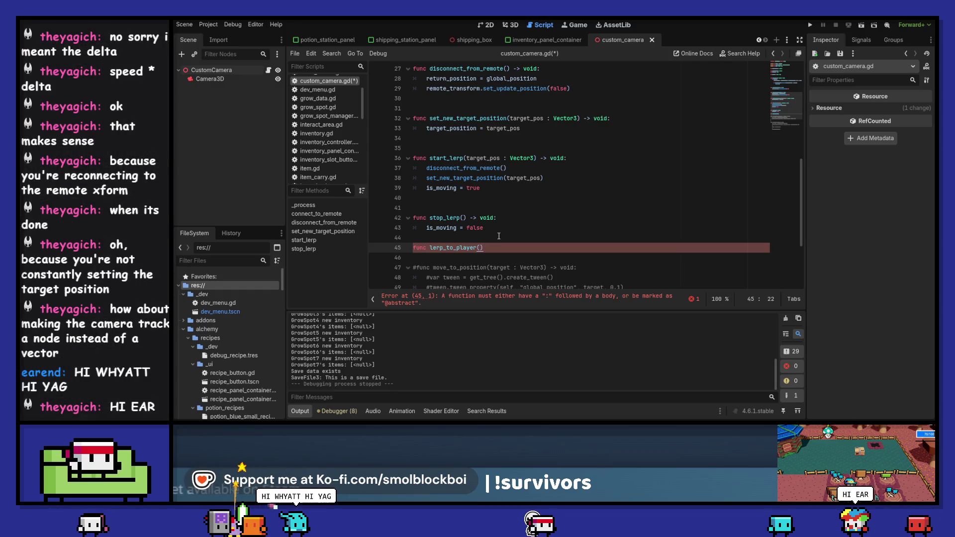
key("Left")
key("Left")
key("shift+Left")
key("shift+Left")
key("shift+Left")
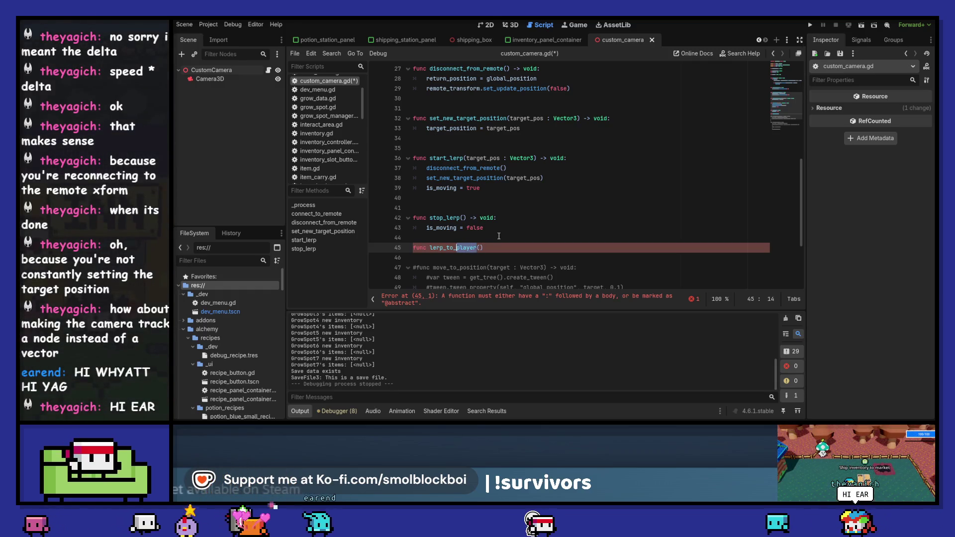
type("node : Node")
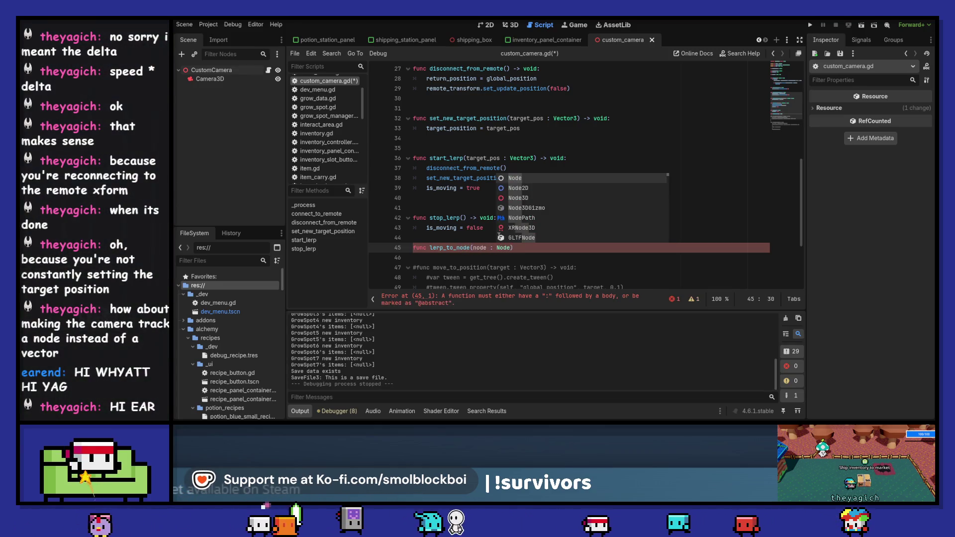
type(")")
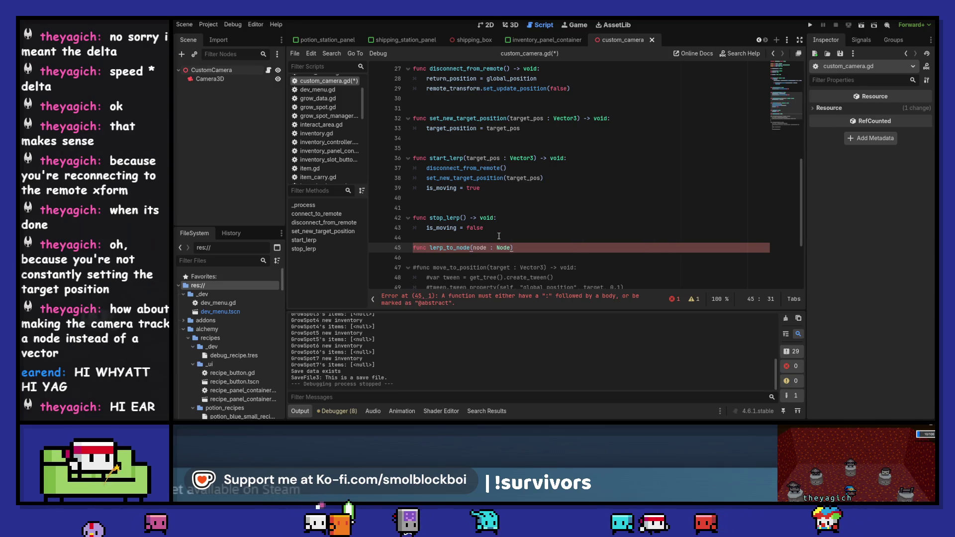
type(" ->")
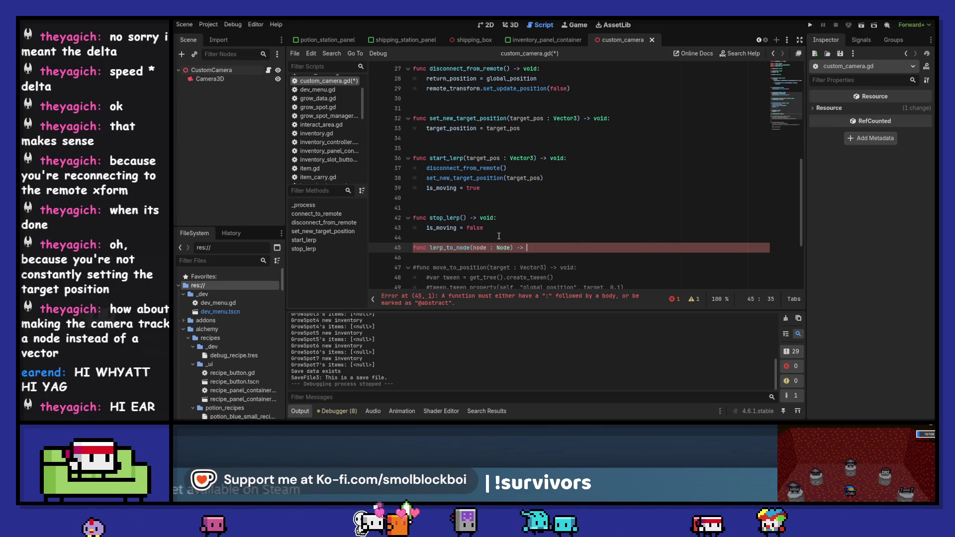
type(" void:")
Give lerp_to_node a pass body and surround it with blank lines.
key("Return")
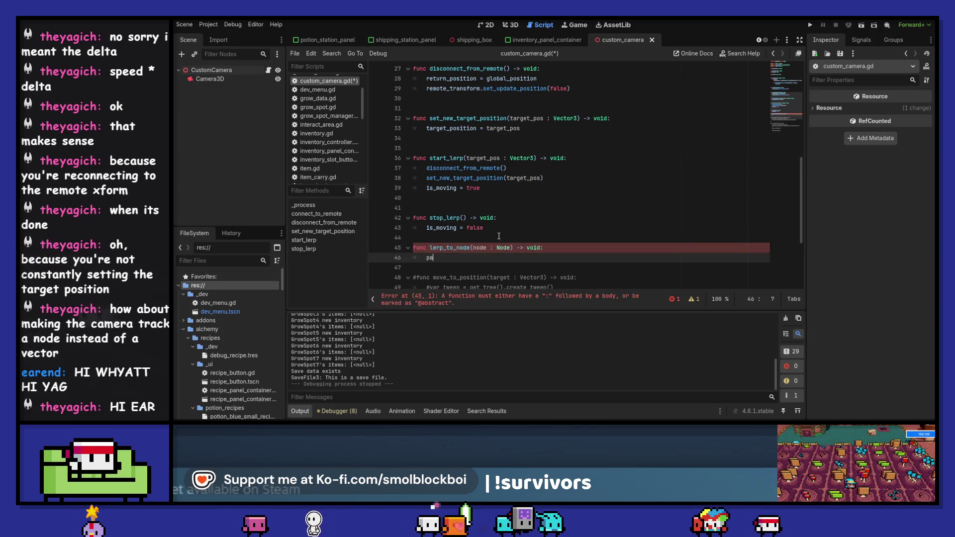
type("pass")
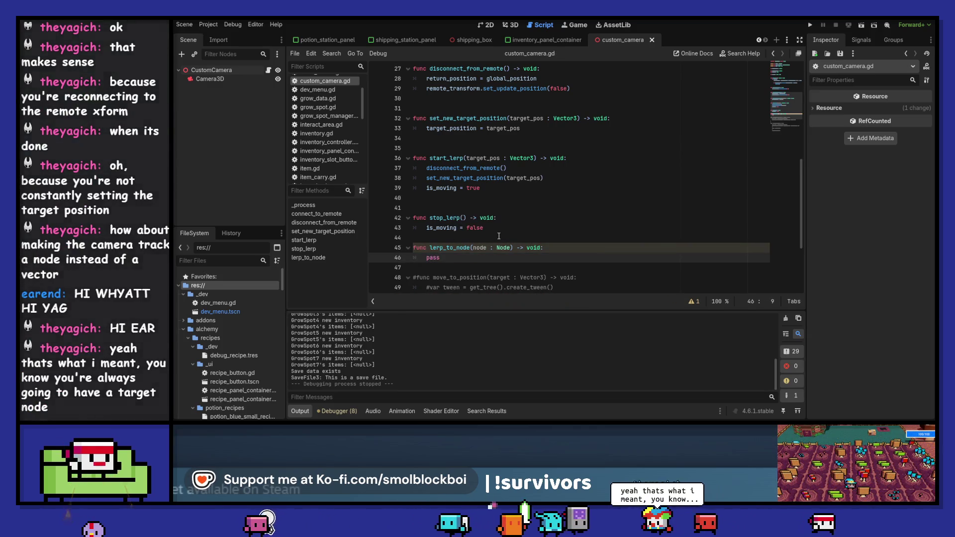
key("Return")
key("Return")
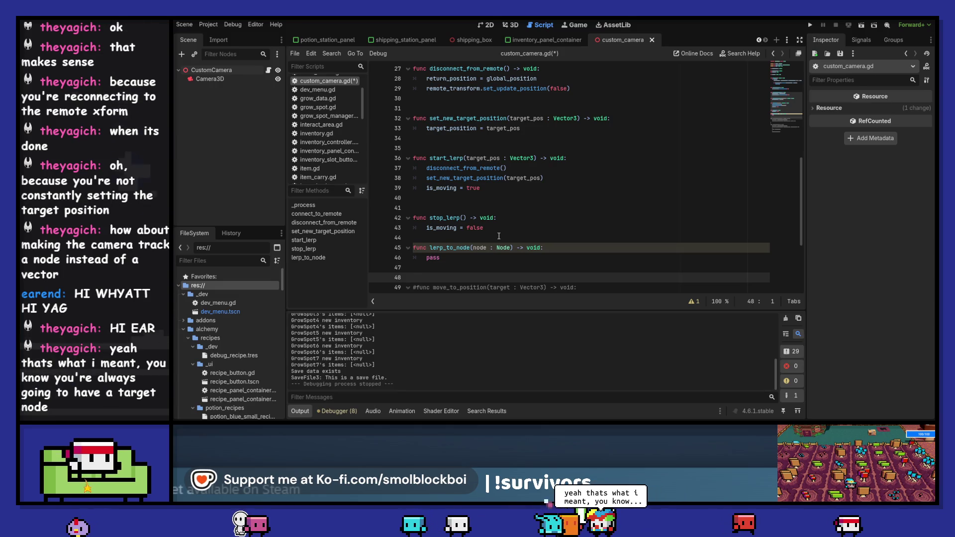
key("Up")
key("Up")
key("Up")
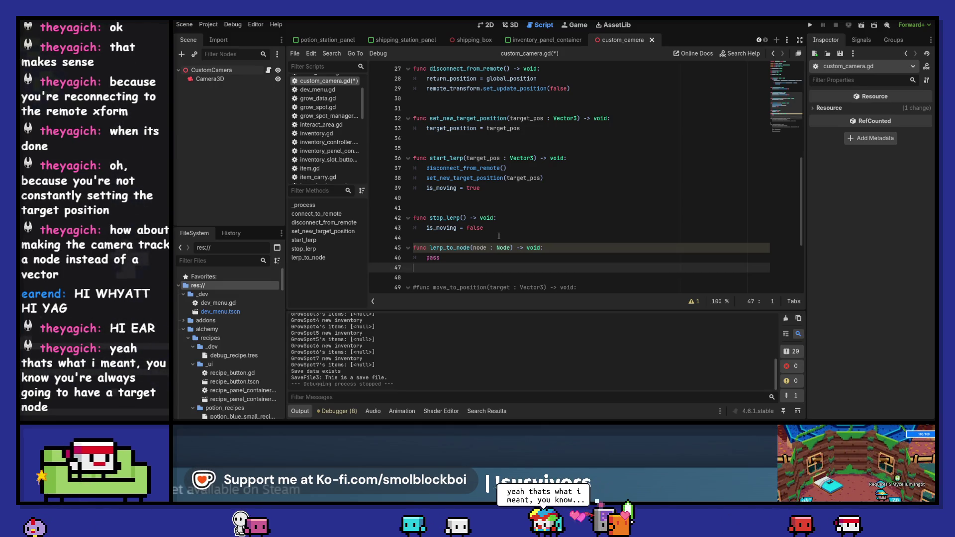
key("Return")
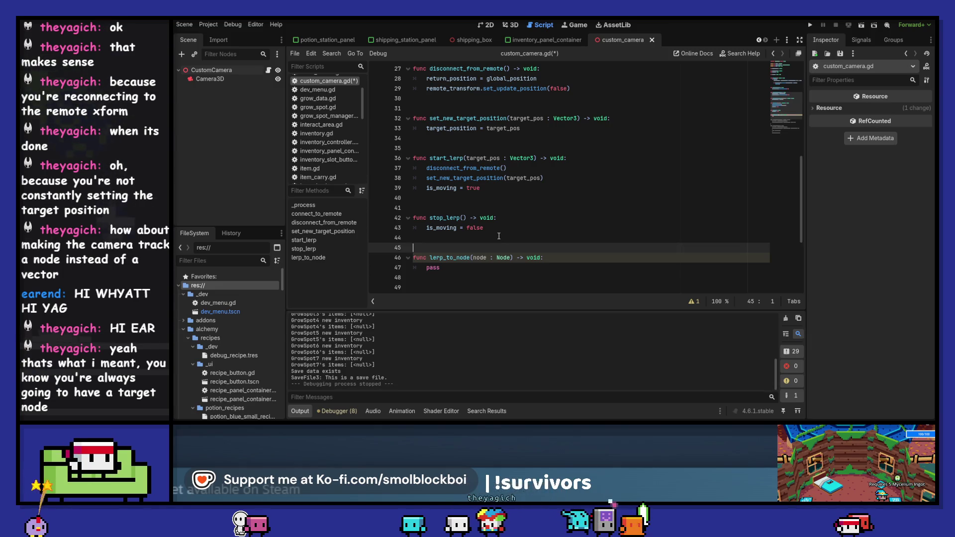
scroll(602, 168, "up", 1)
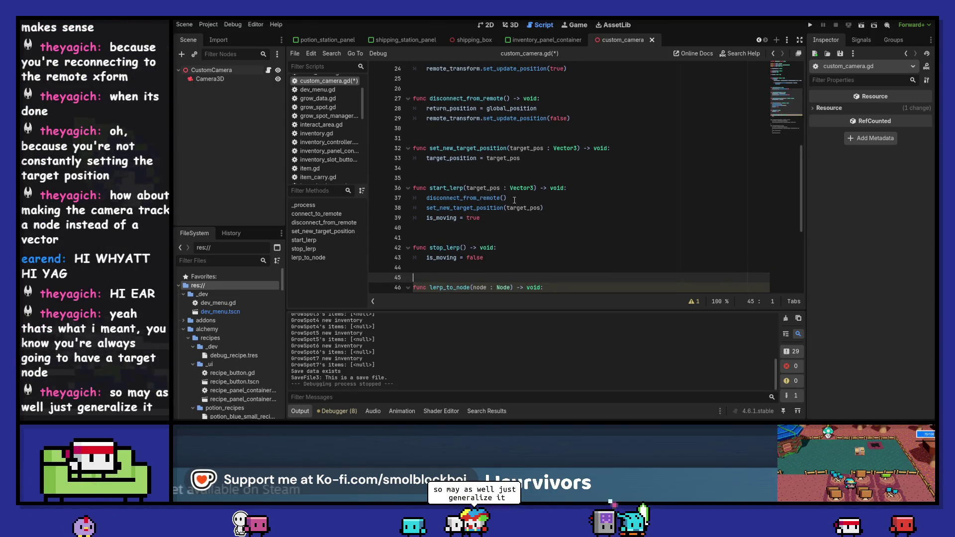
scroll(603, 169, "up", 8)
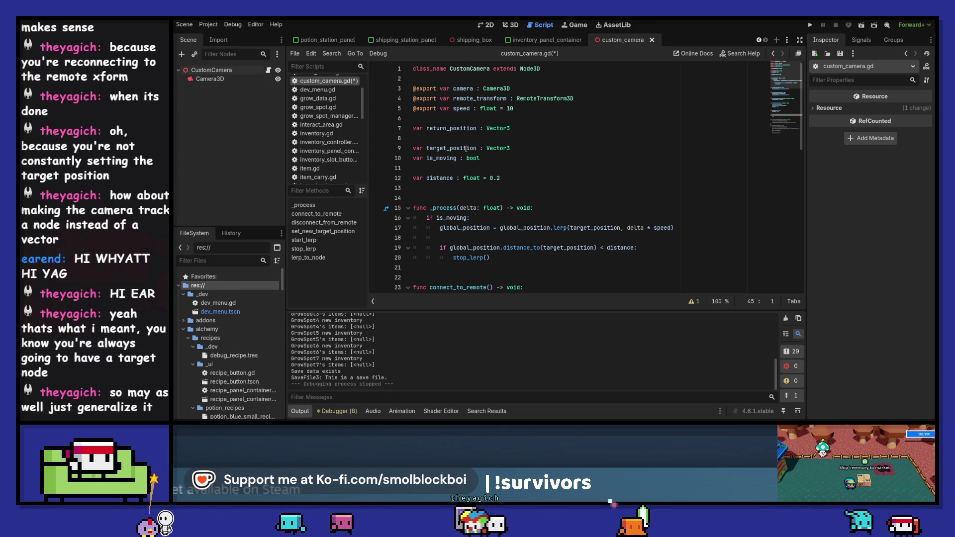
Declare a target_node : Node variable above target_position and save the script.
double_click(454, 149)
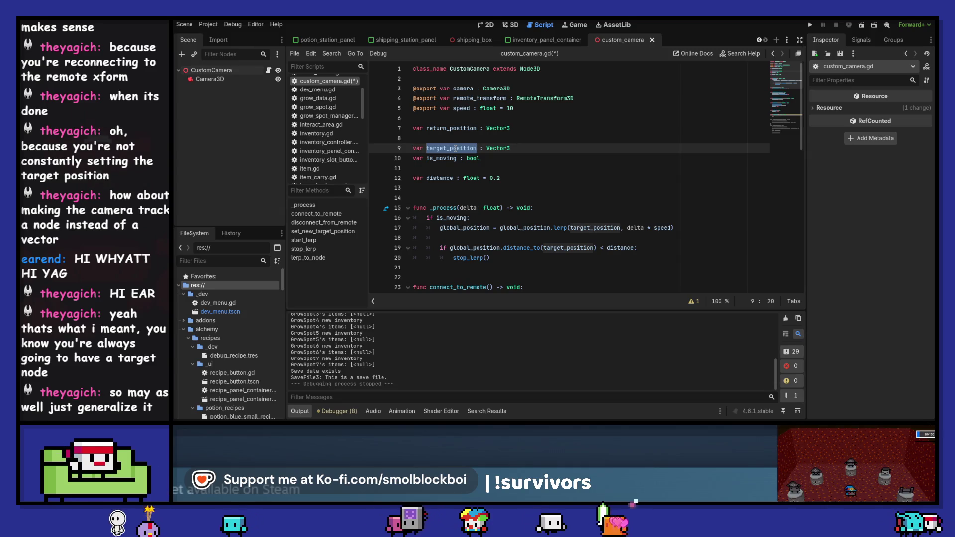
left_click(460, 135)
key("Return")
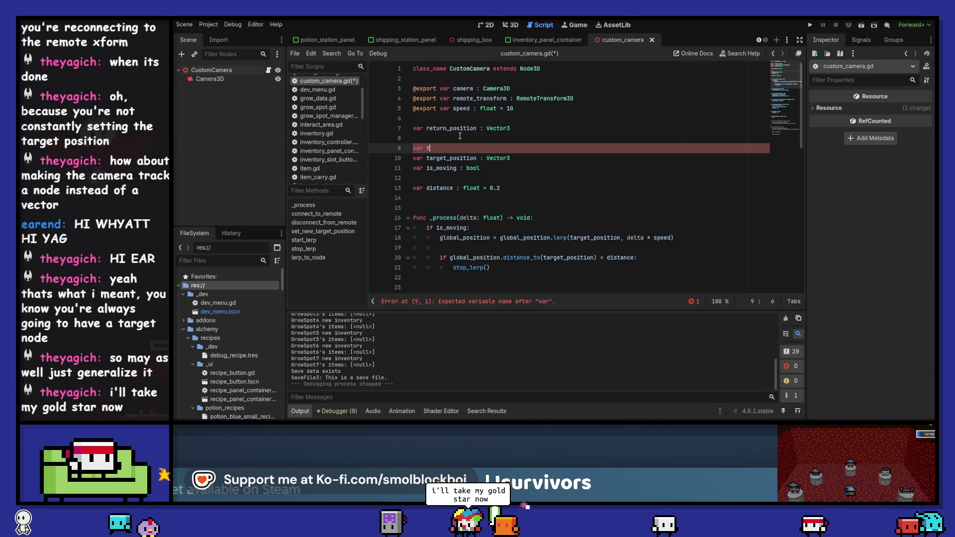
type("arget_node")
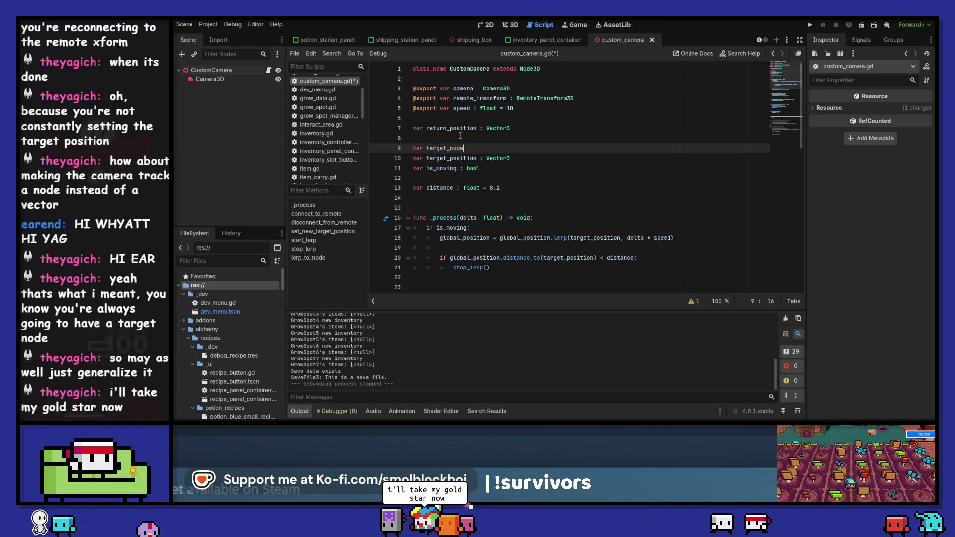
key("Return")
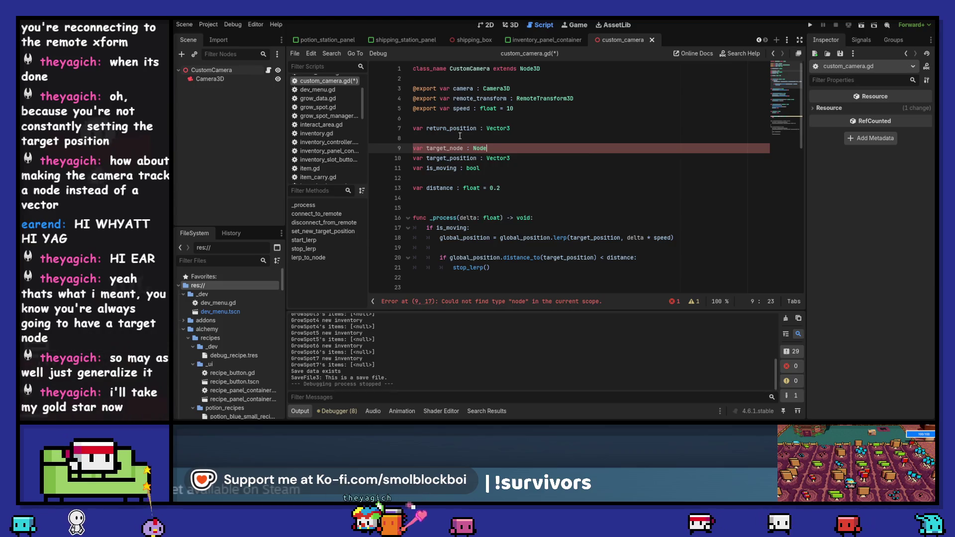
key("ctrl+s")
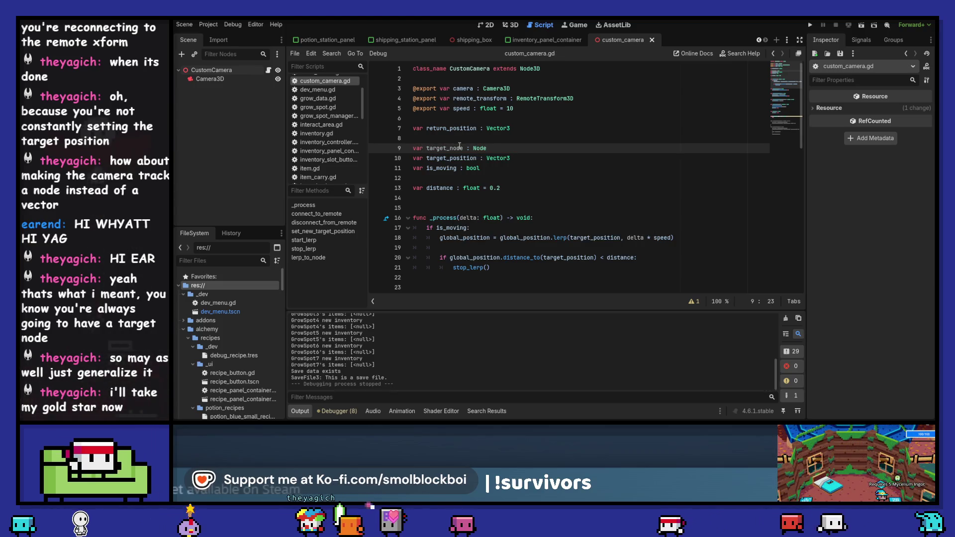
Replace pass in lerp_to_node with target_node = node and save.
left_click(460, 149)
scroll(501, 201, "down", 10)
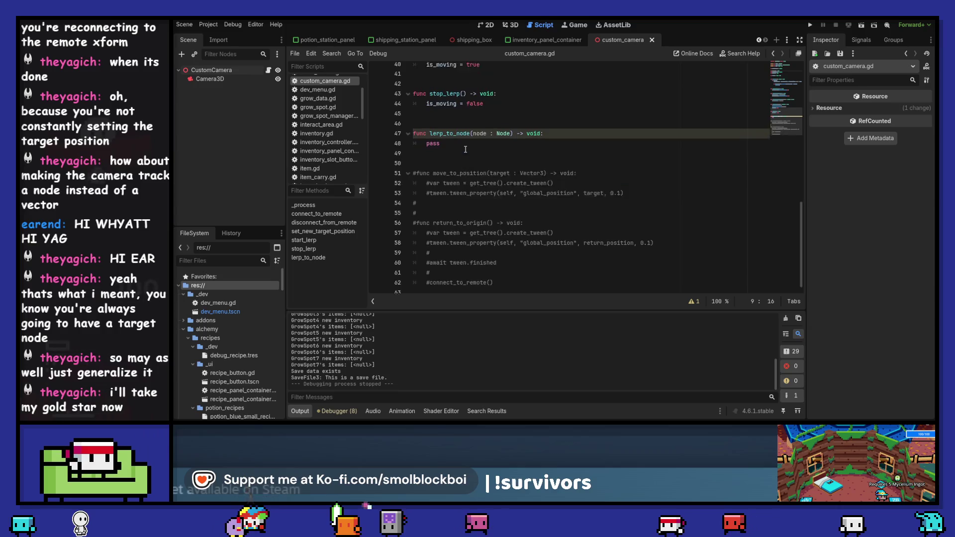
double_click(502, 201)
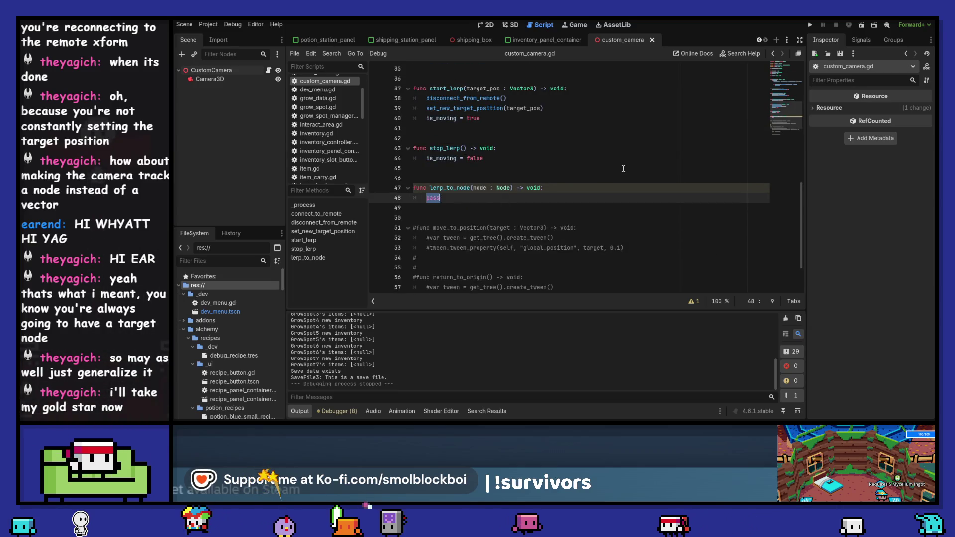
scroll(623, 168, "up", 2)
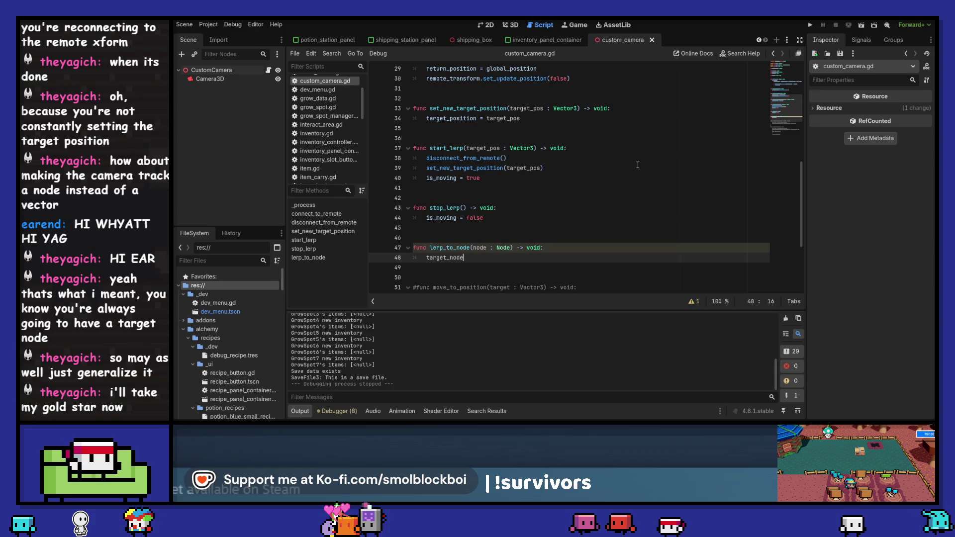
type("target_node = node")
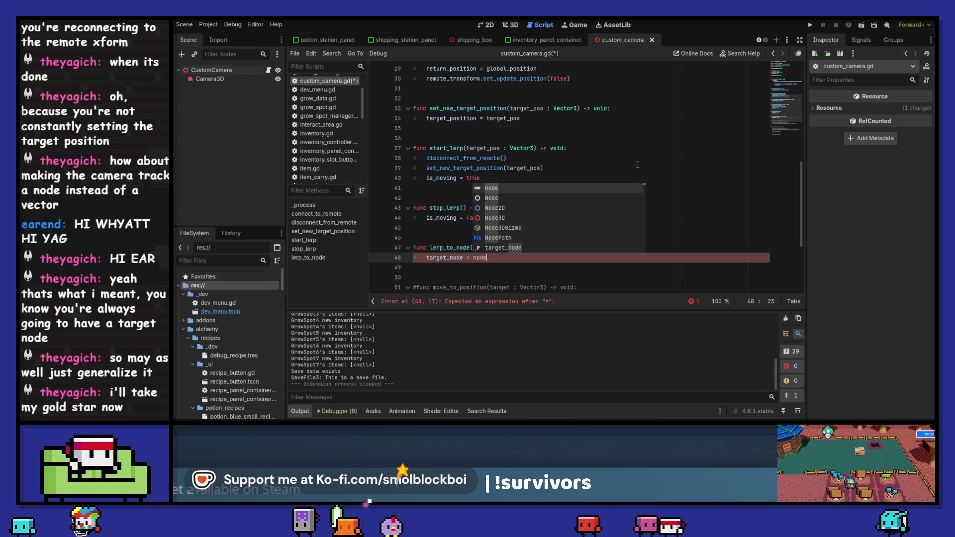
key("ctrl+s")
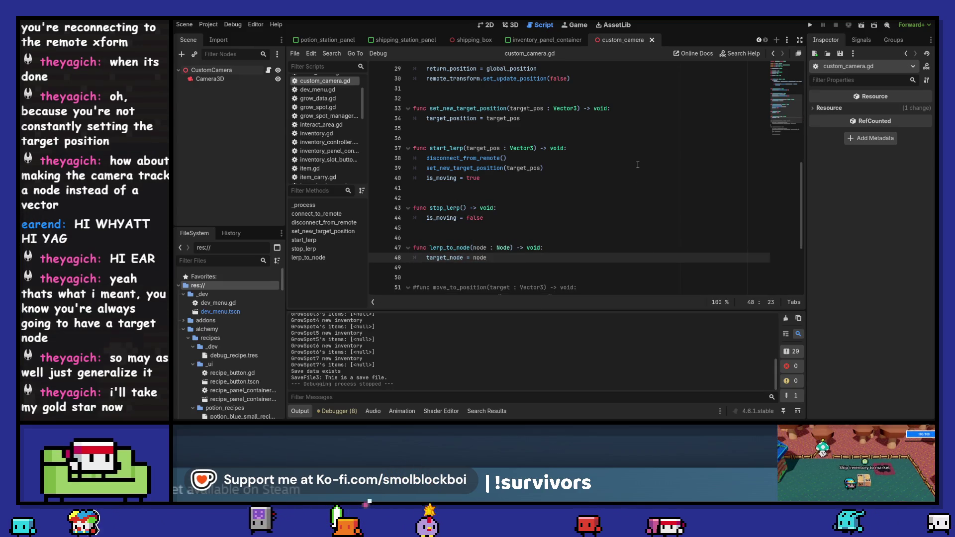
Copy disconnect_from_remote() from start_lerp into the first line of lerp_to_node.
left_click(557, 158)
key("shift+Home")
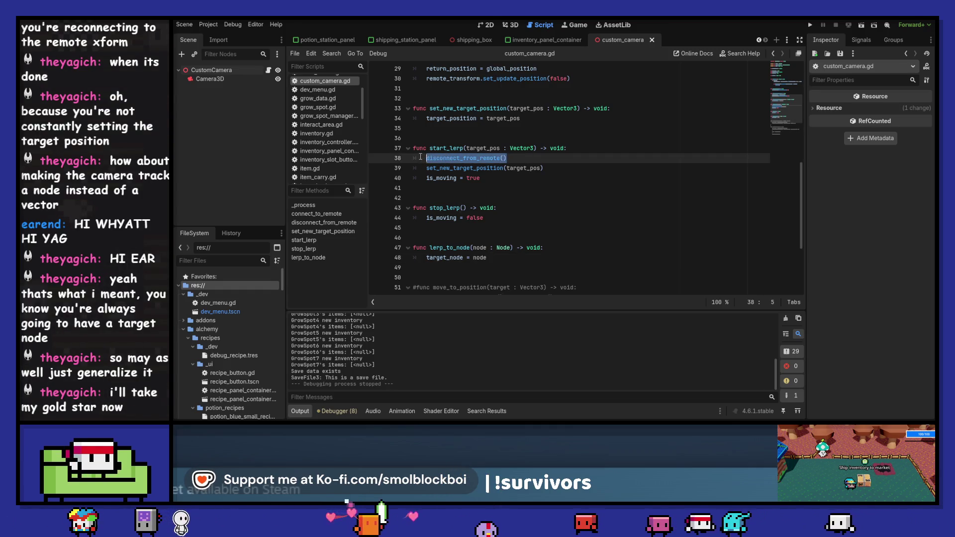
left_click(590, 247)
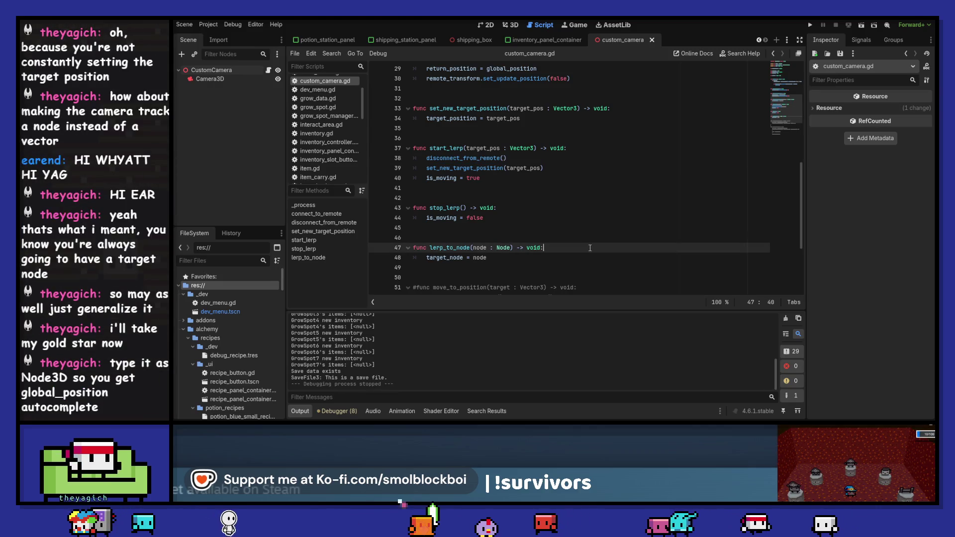
key("Return")
type("disconnect_from_remote()")
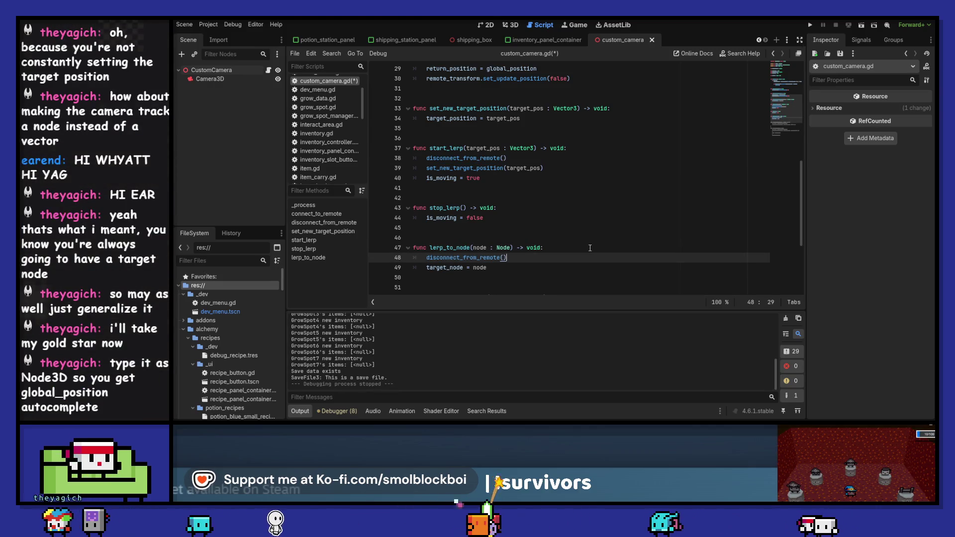
Change lerp_to_node's node parameter type to Node3D and save.
scroll(513, 190, "up", 10)
left_click(504, 149)
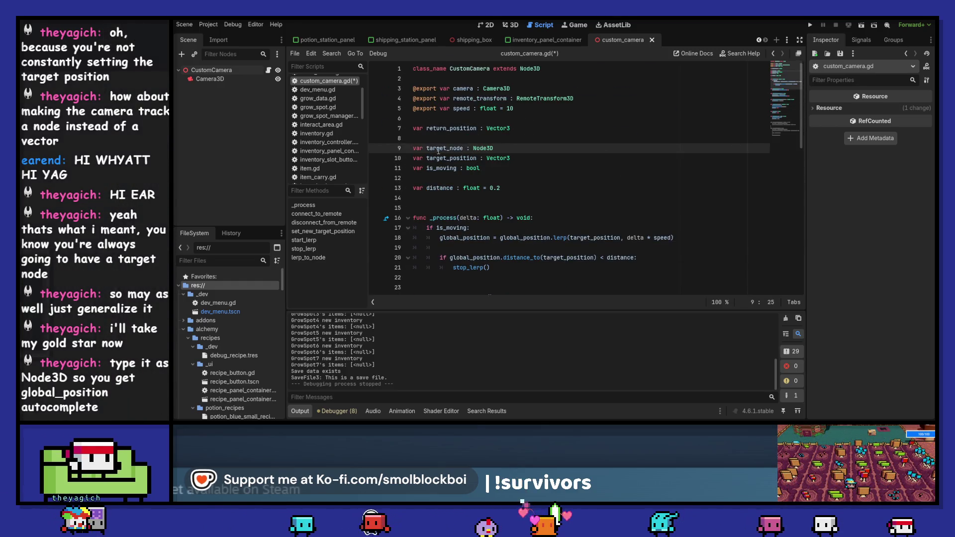
scroll(495, 198, "down", 12)
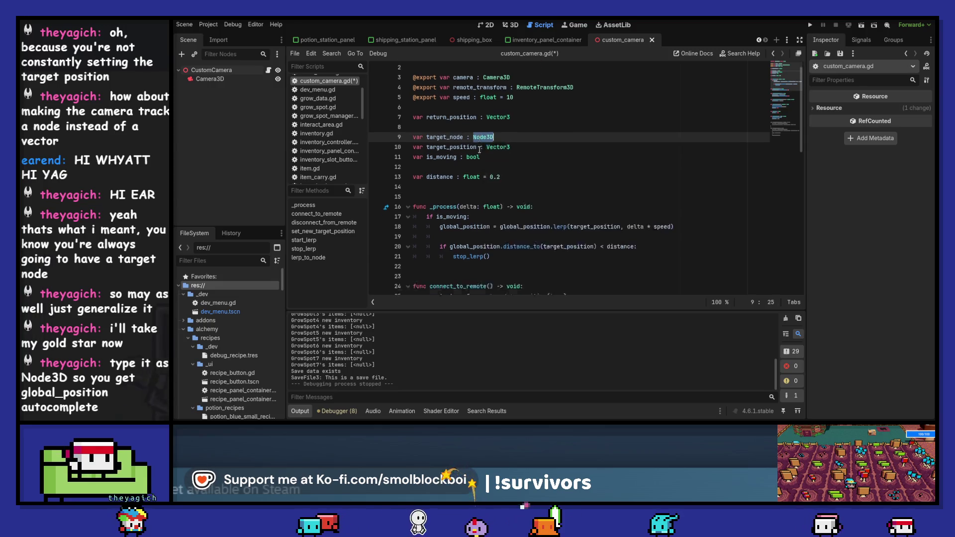
left_click(504, 168)
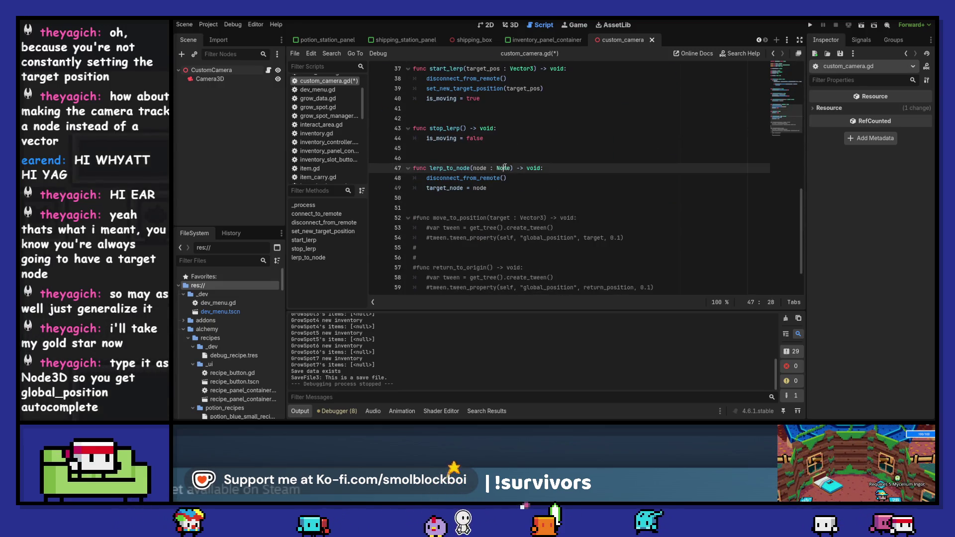
key("ctrl+s")
Copy is_moving = true from start_lerp to follow target_node = node in lerp_to_node.
scroll(572, 189, "up", 1)
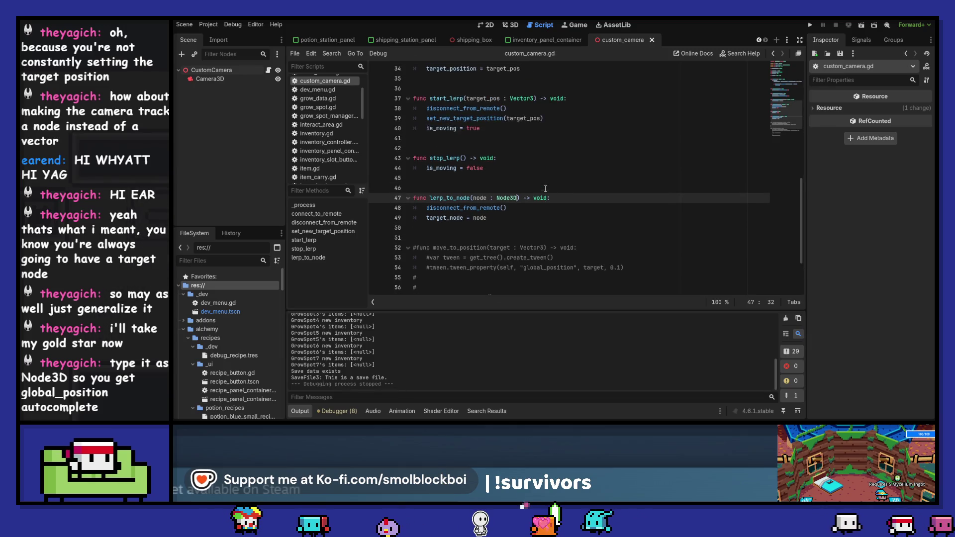
scroll(565, 191, "up", 1)
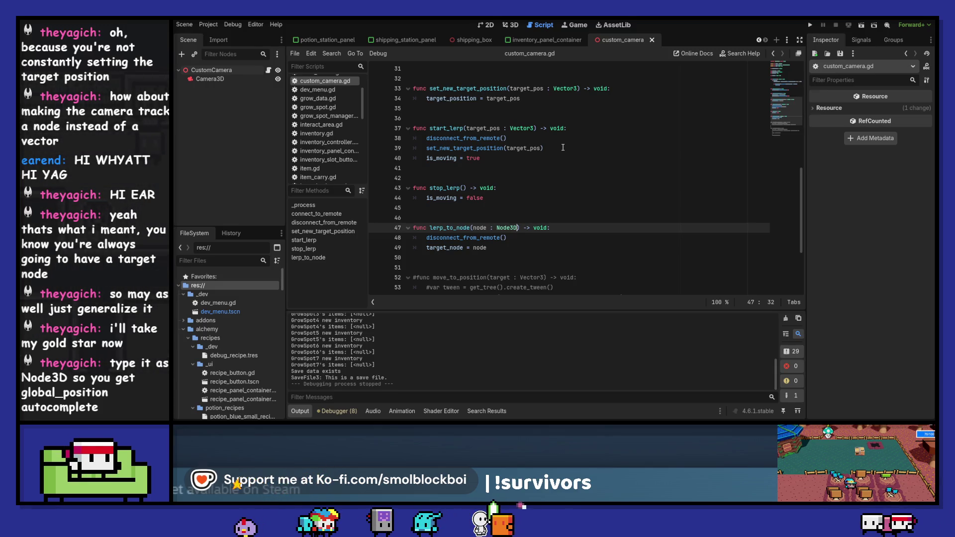
left_click(484, 159)
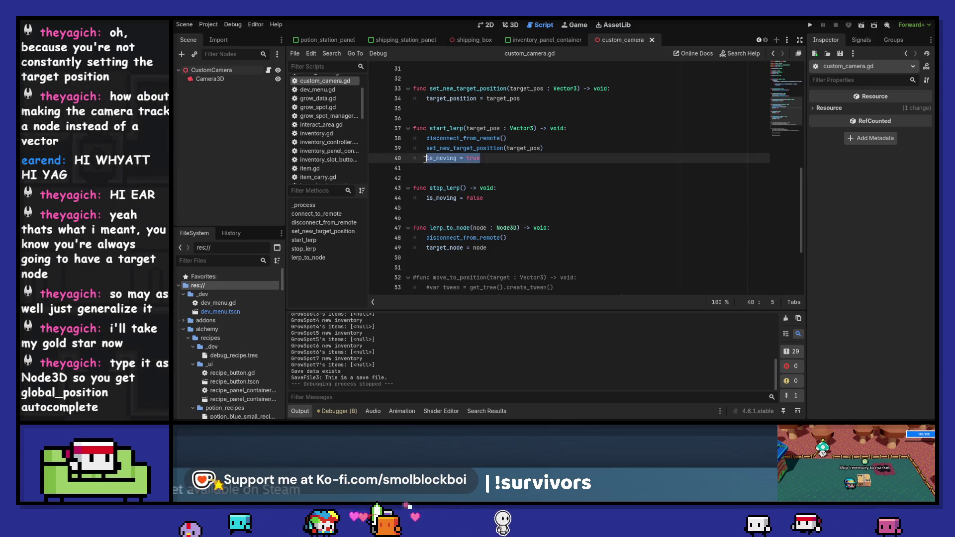
left_click(495, 247)
key("Return")
type("is_moving = true")
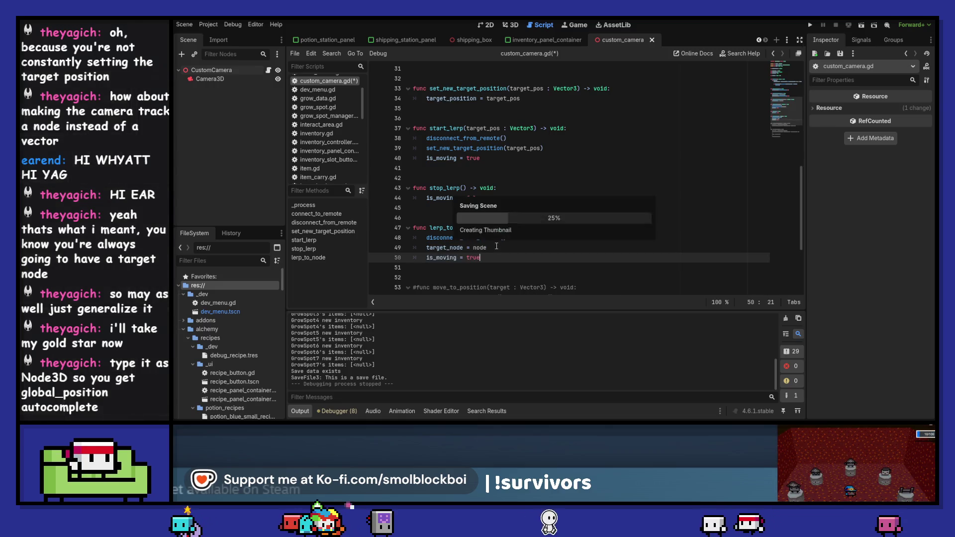
double_click(448, 227)
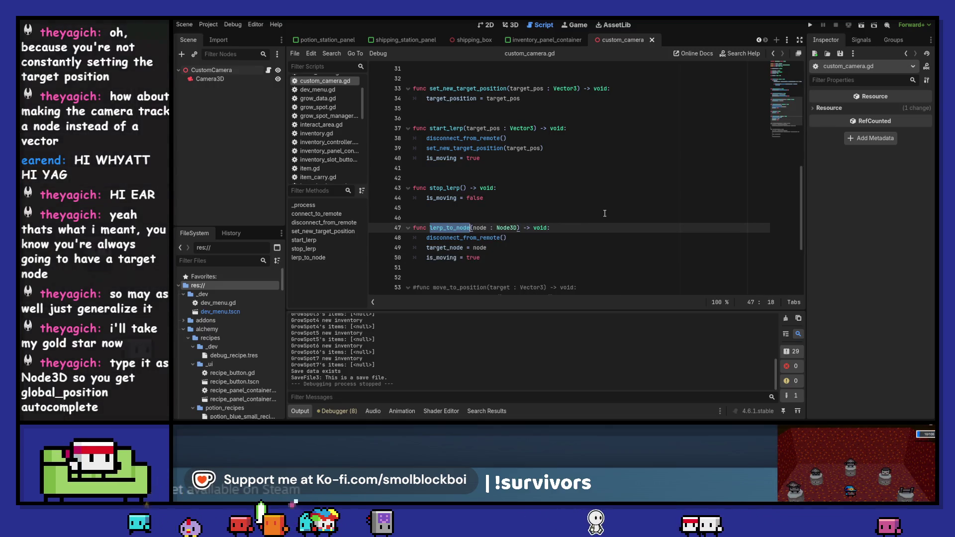
scroll(605, 214, "up", 7)
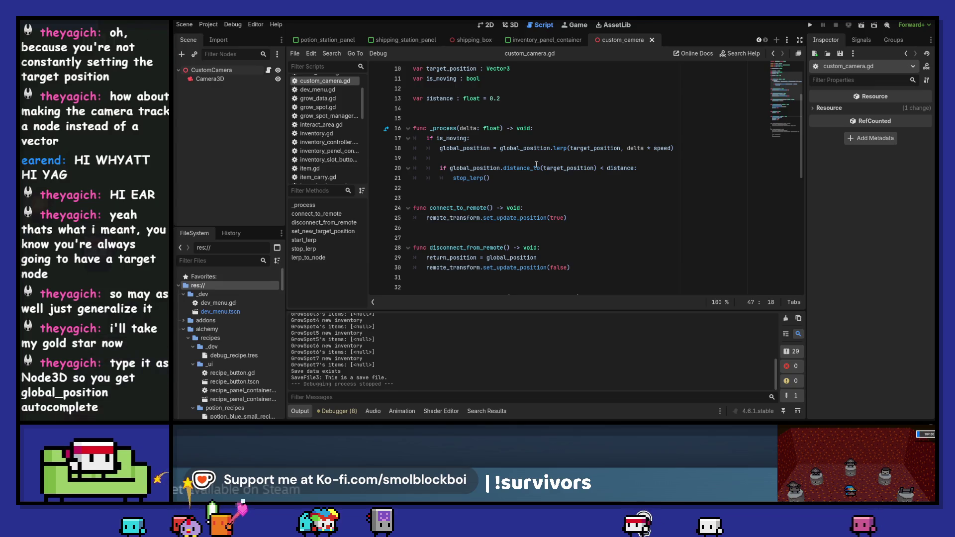
Use target_node.global_position instead of target_position in _process's lerp and distance_to, then save.
scroll(568, 171, "up", 1)
scroll(582, 186, "up", 1)
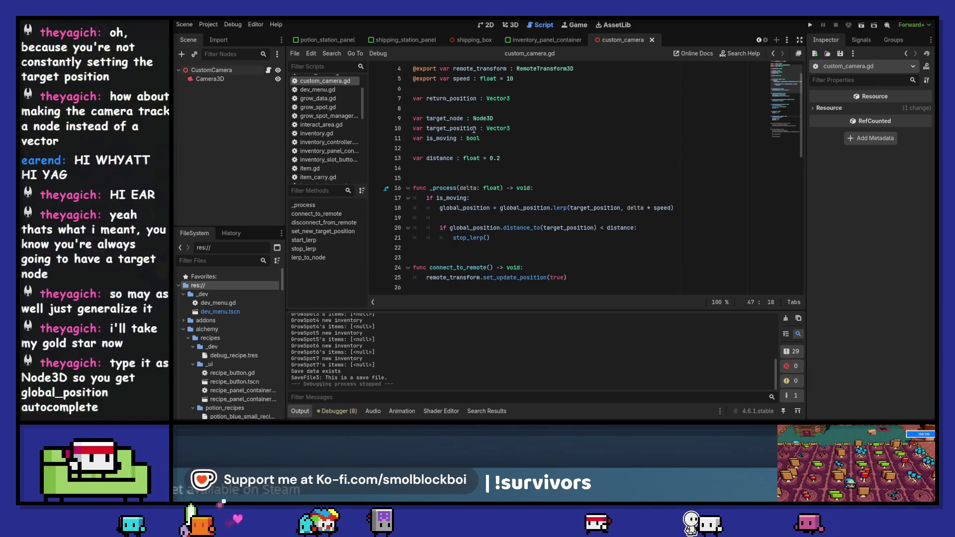
double_click(444, 118)
key("ctrl+c")
double_click(586, 208)
key("ctrl+v")
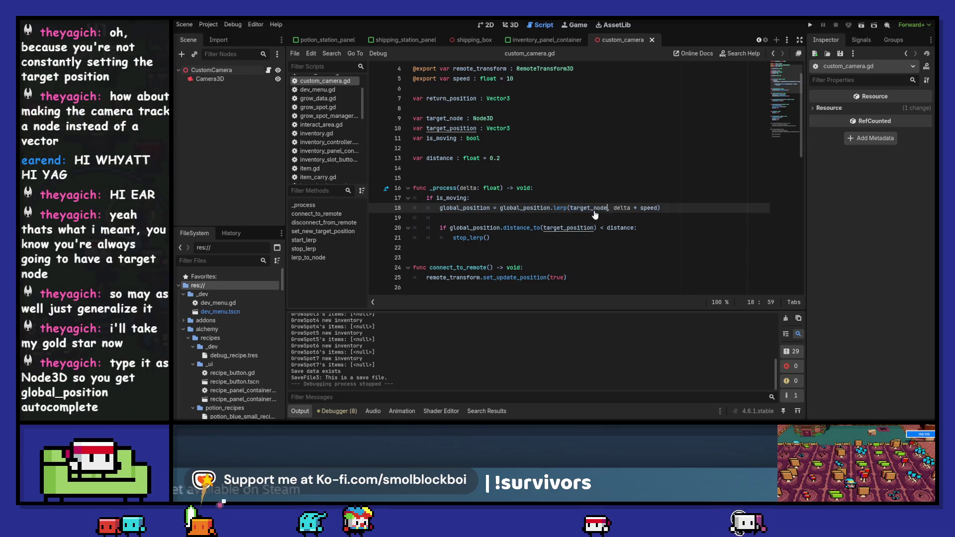
type(".global")
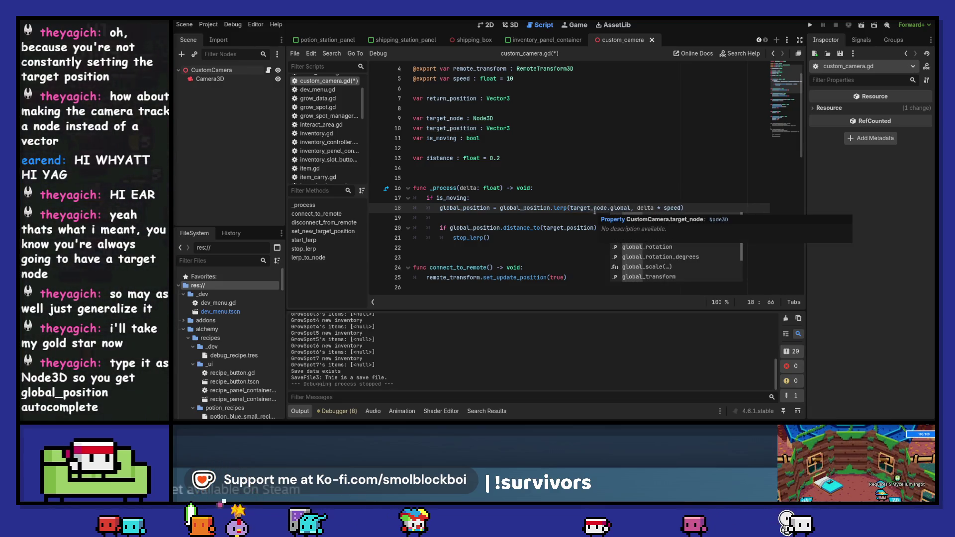
type("_position")
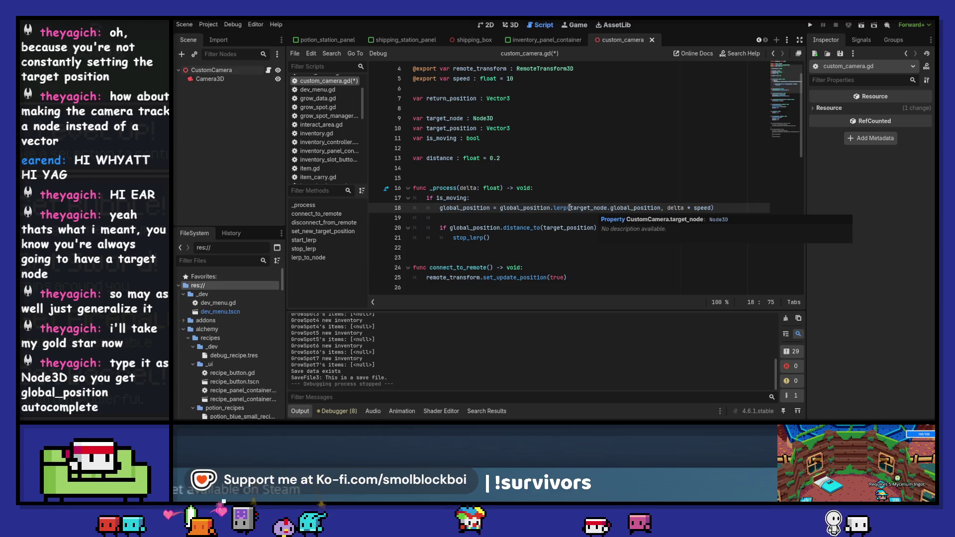
left_click_drag(571, 208, 661, 208)
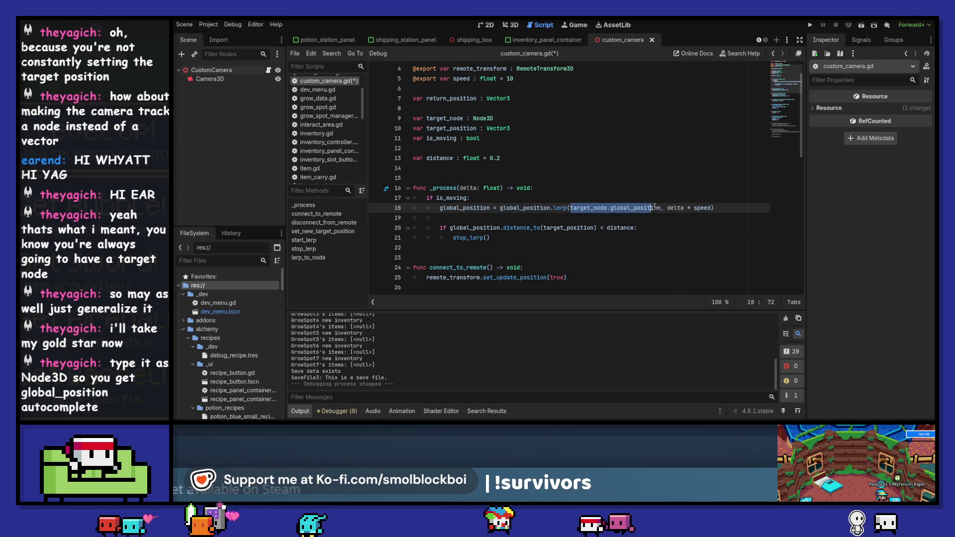
key("ctrl+c")
double_click(571, 227)
key("ctrl+v")
key("ctrl+s")
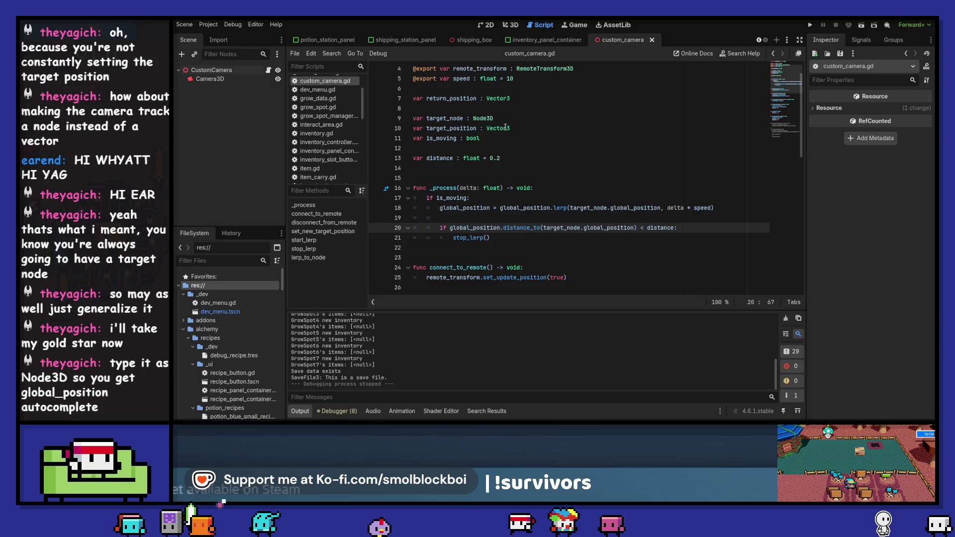
Delete the target_position variable and the set_new_target_position function.
left_click_drag(542, 129, 542, 122)
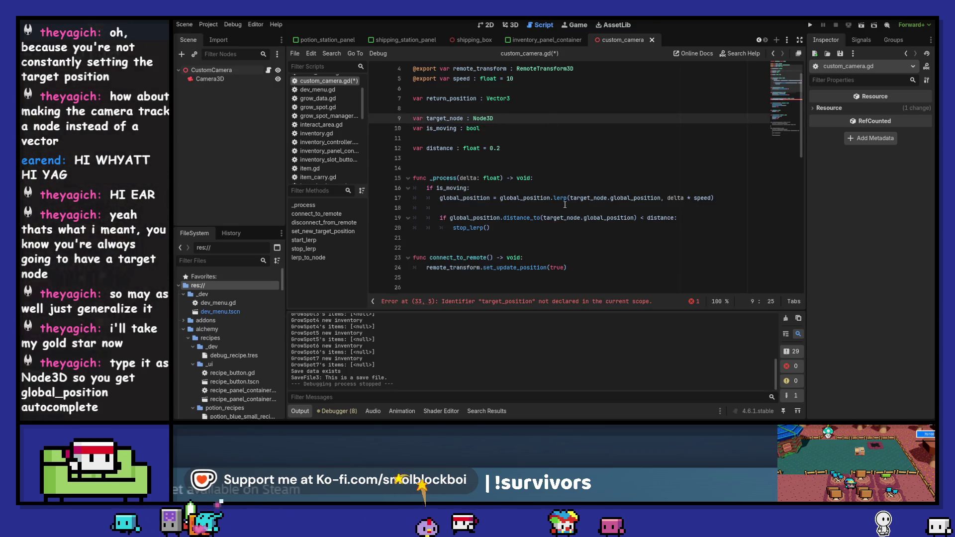
key("BackSpace")
scroll(544, 134, "down", 7)
mouse_move(537, 150)
left_mouse_down()
mouse_move(572, 134)
mouse_move(577, 108)
left_mouse_up()
key("BackSpace")
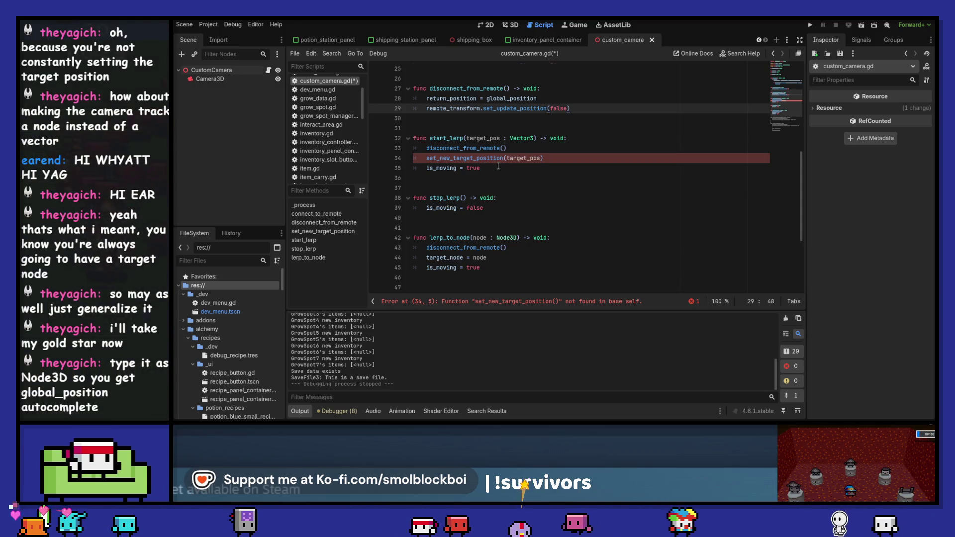
Delete the whole start_lerp function and save custom_camera.gd.
scroll(497, 166, "up", 4)
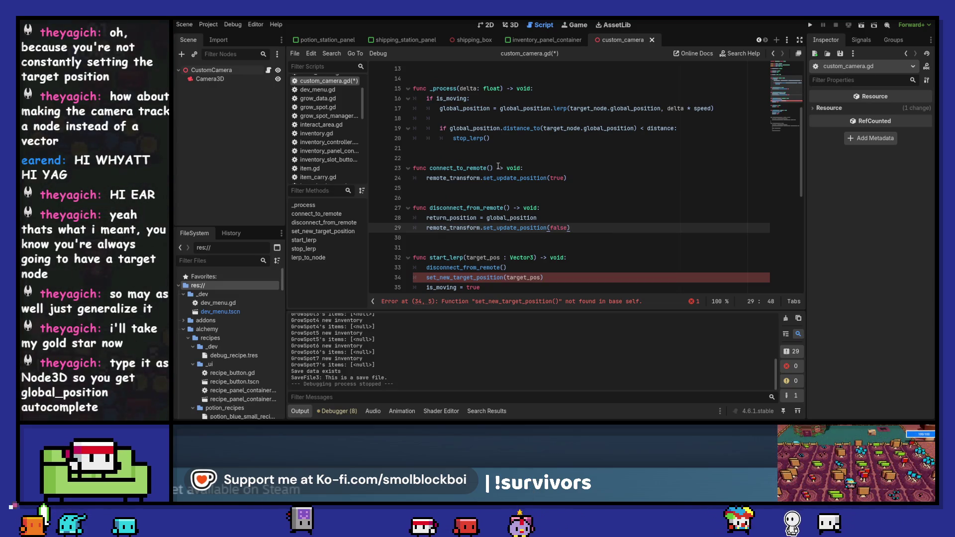
scroll(498, 166, "down", 3)
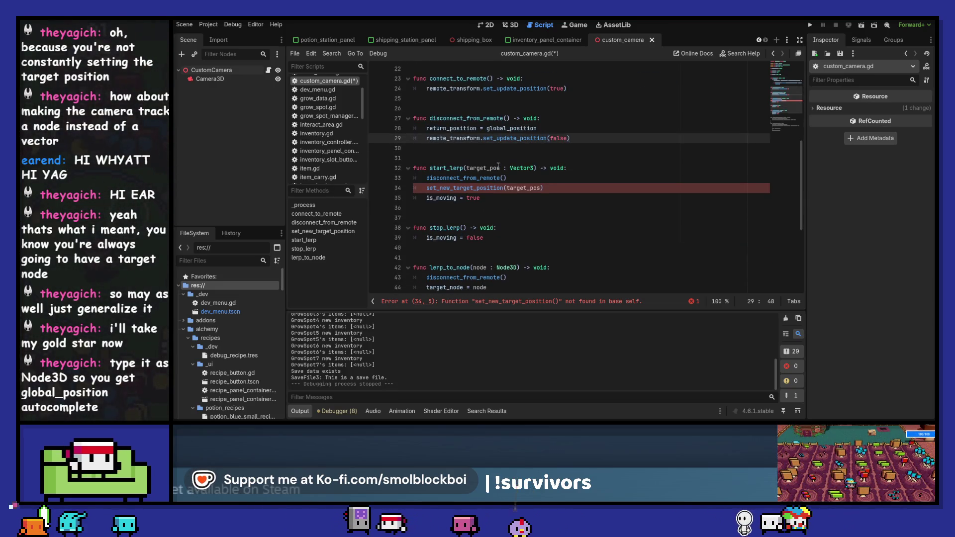
left_click(498, 198)
left_click(496, 237)
left_click_drag(496, 209, 572, 138)
key("BackSpace")
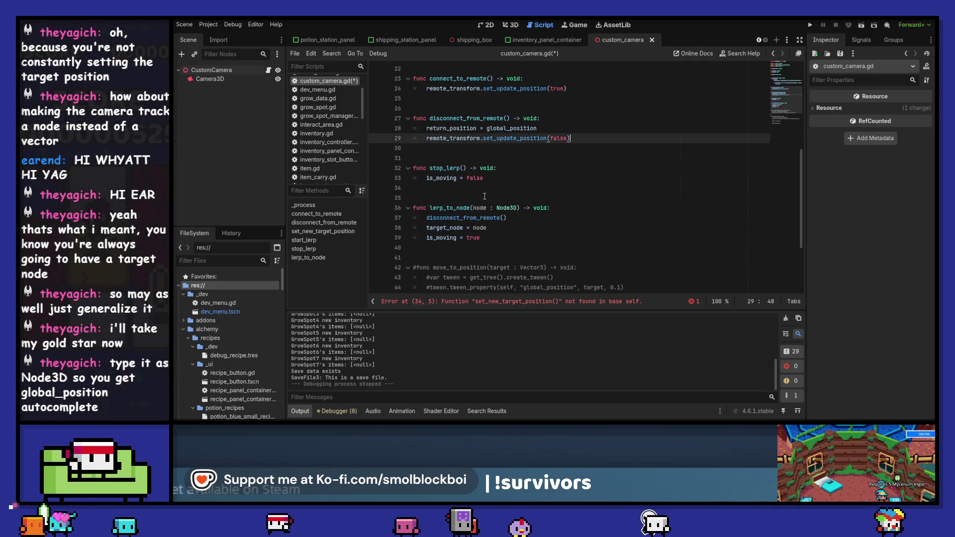
double_click(440, 208)
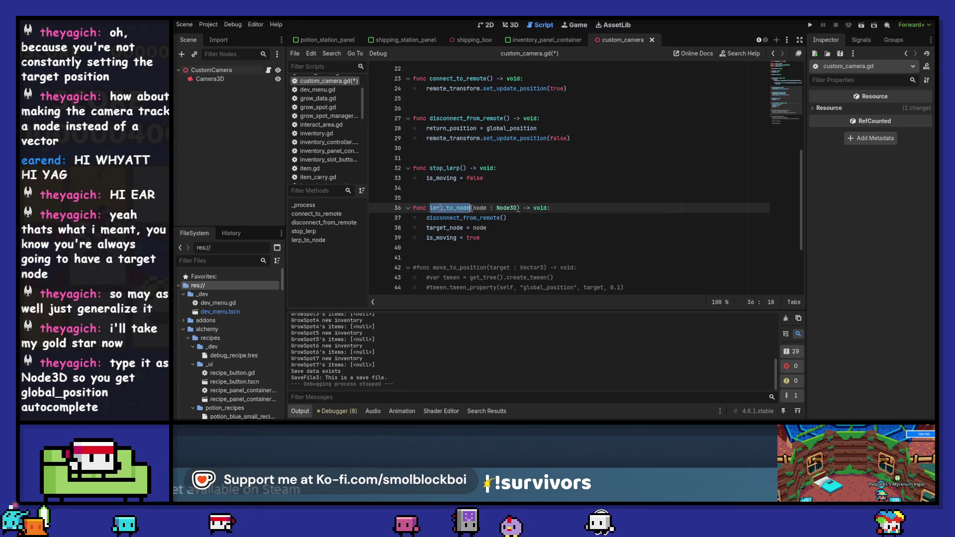
key("ctrl+s")
Add a connect_to_remote() line at the end of stop_lerp, save, and open shipping_box.gd.
scroll(511, 205, "up", 4)
scroll(511, 205, "down", 3)
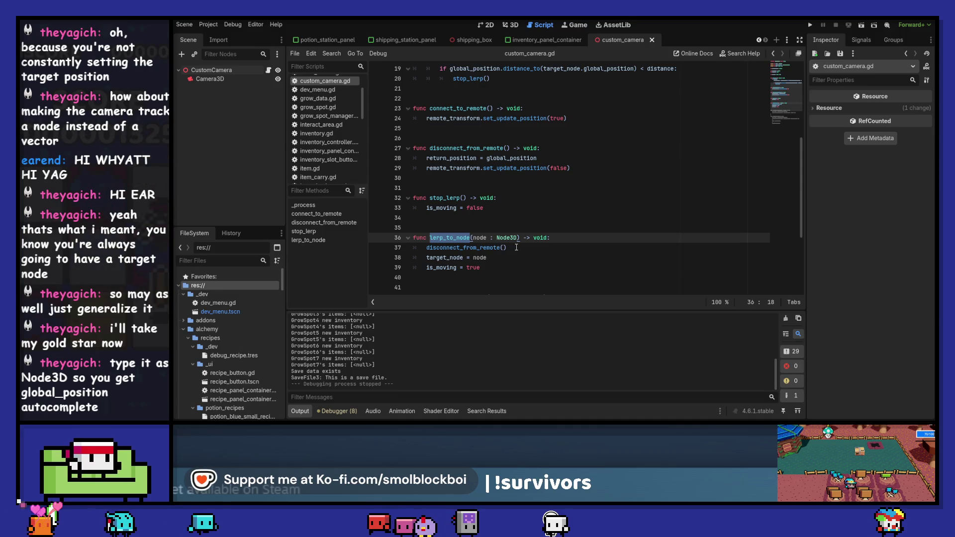
left_click(504, 209)
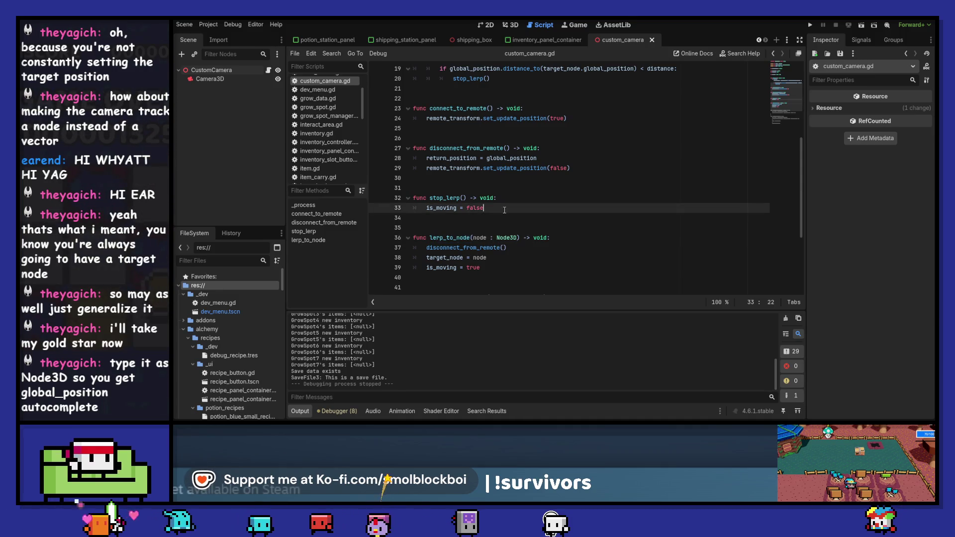
key("Return")
type("connec")
key("Return")
key("ctrl+s")
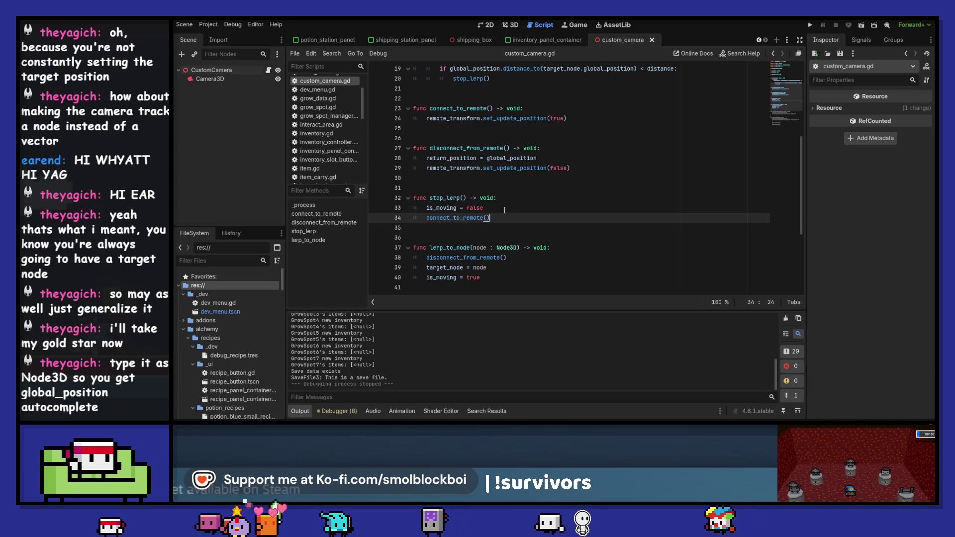
scroll(569, 189, "up", 1)
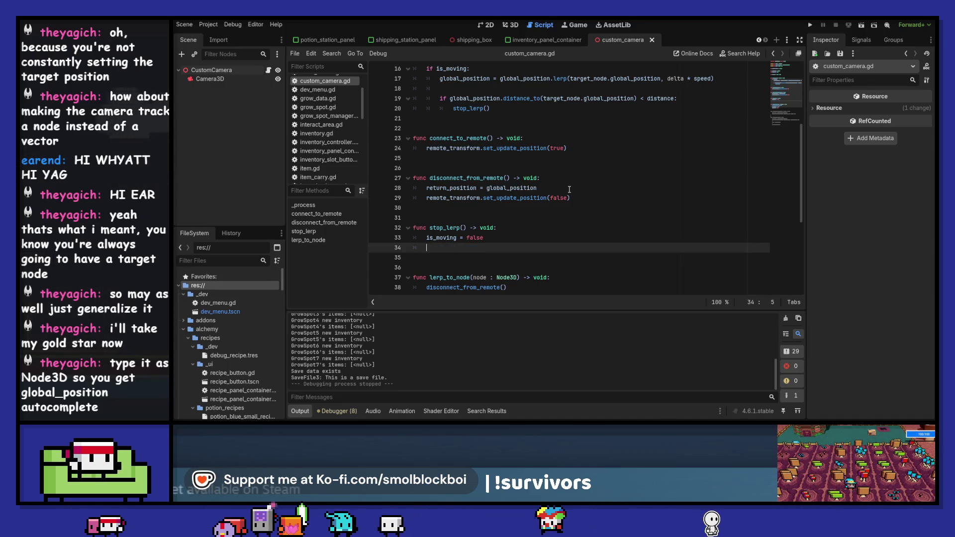
scroll(555, 202, "down", 3)
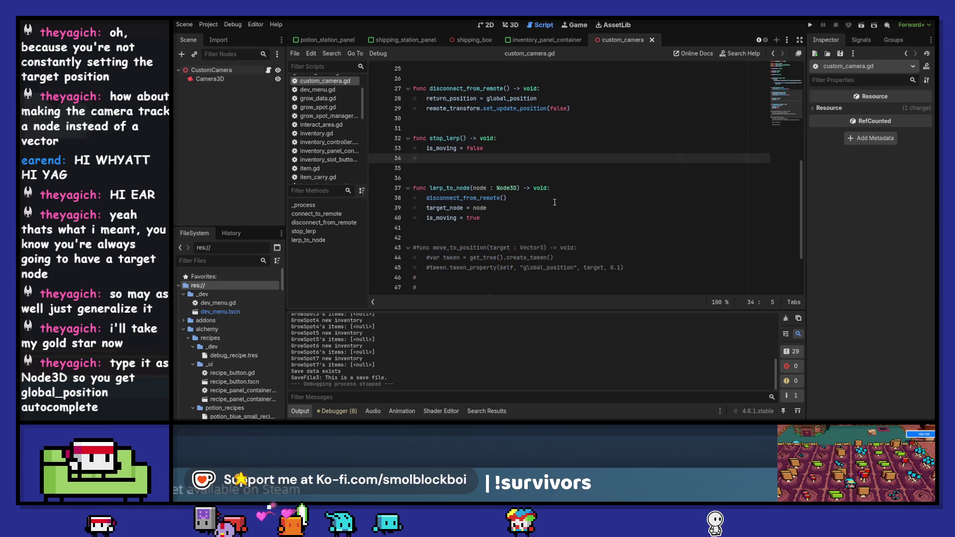
scroll(467, 185, "up", 5)
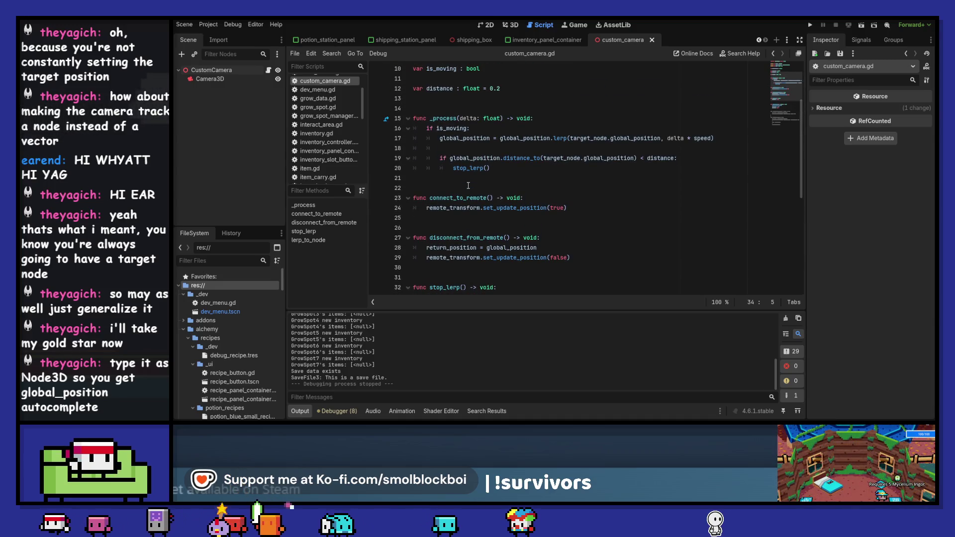
left_click(479, 39)
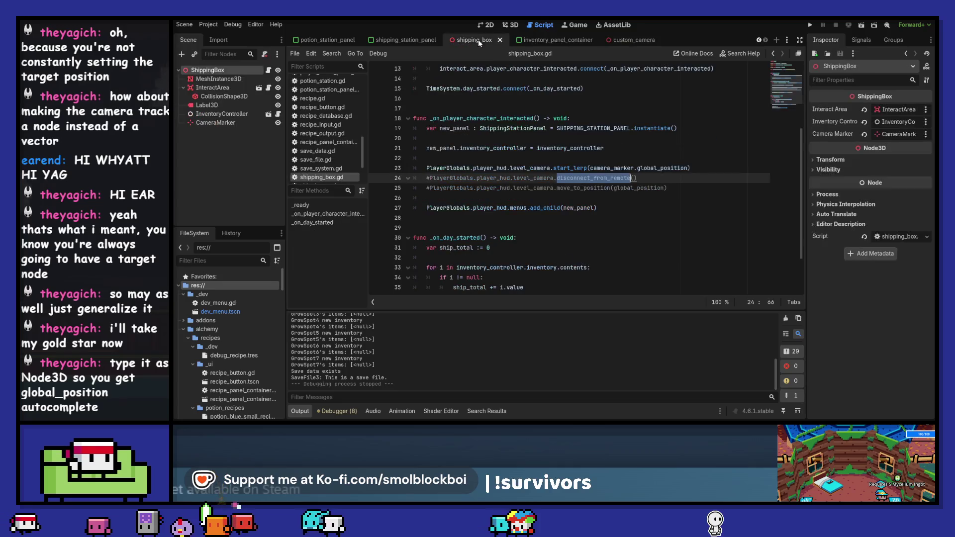
Duplicate line 23 and turn the copy into lerp_to_node(camera_marker).
left_click(573, 167)
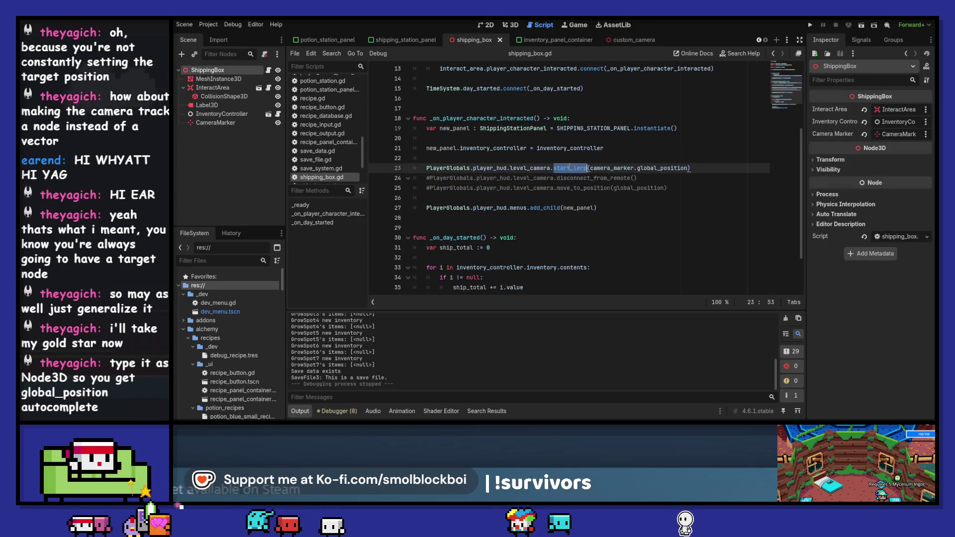
key("ctrl+shift+d")
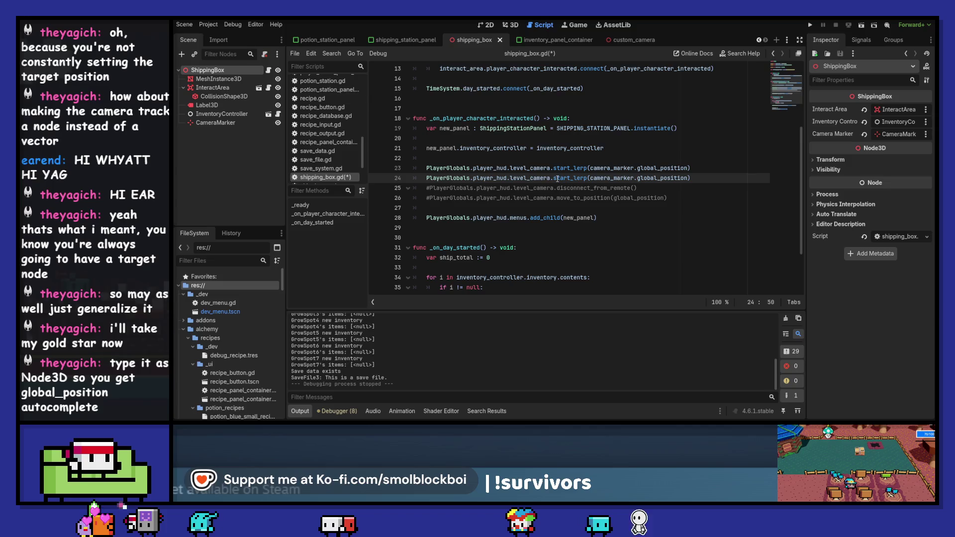
left_click_drag(553, 178, 760, 176)
type("lerp")
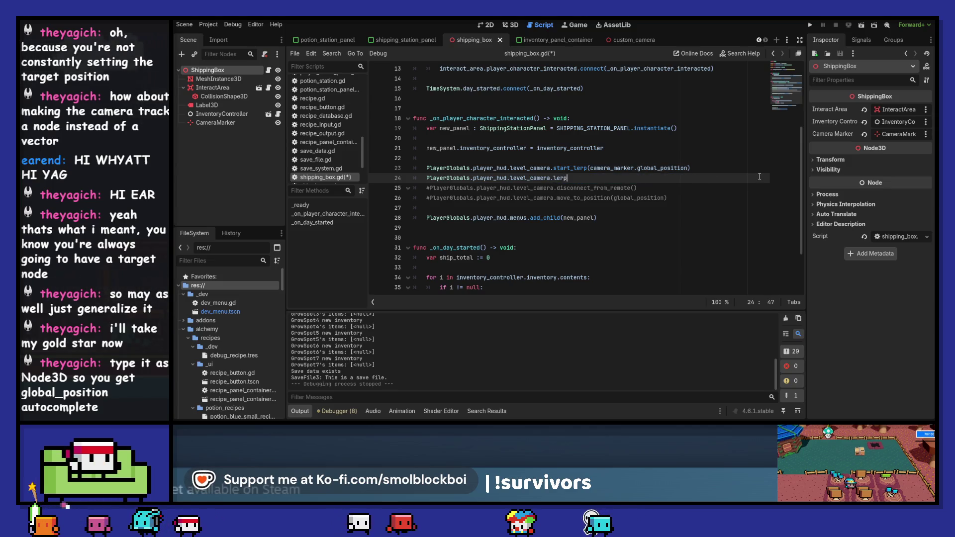
type("_to_node(")
key("Return")
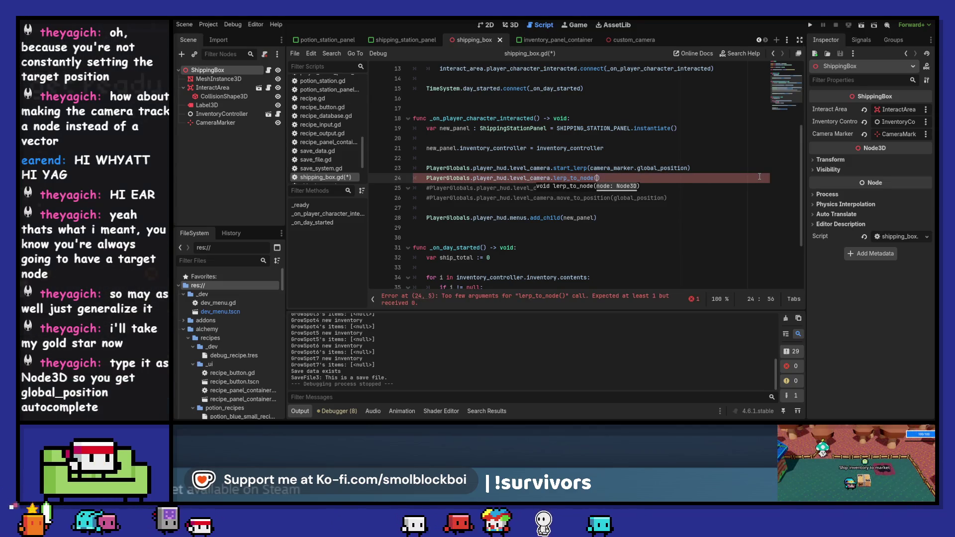
type("camera_m")
key("Return")
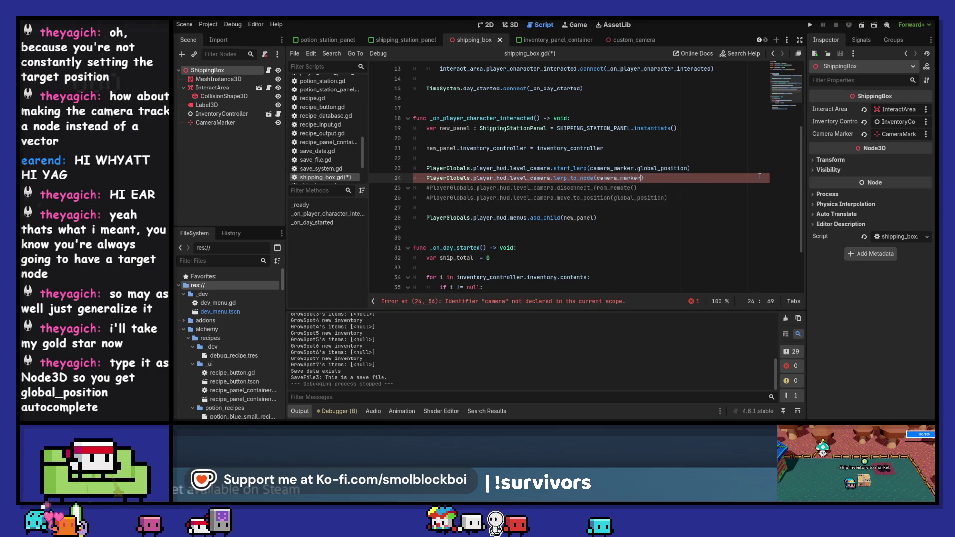
Remove the old start_lerp line and commented camera lines, save, and run the project.
key("Up")
key("ctrl+shift+k")
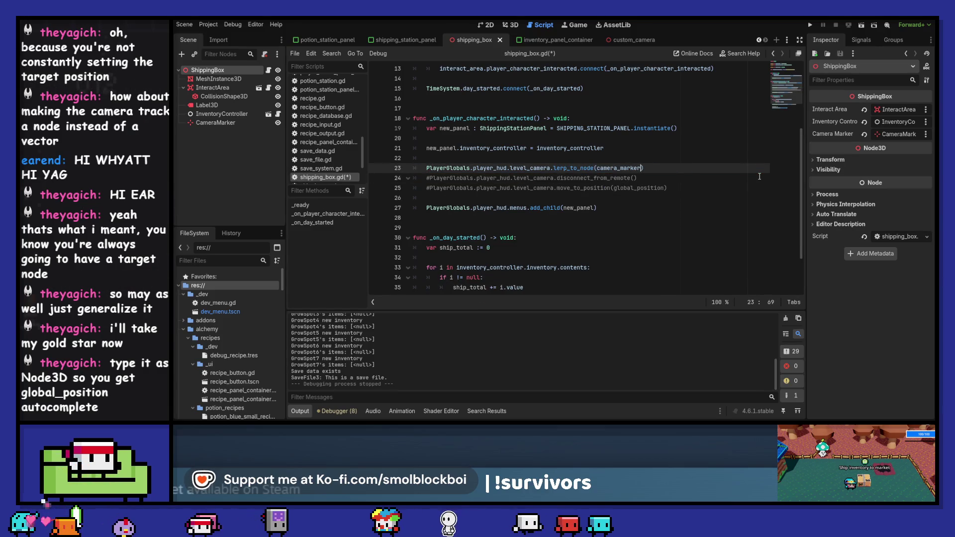
key("Down")
key("ctrl+shift+k")
key("ctrl+shift+k")
key("ctrl+s")
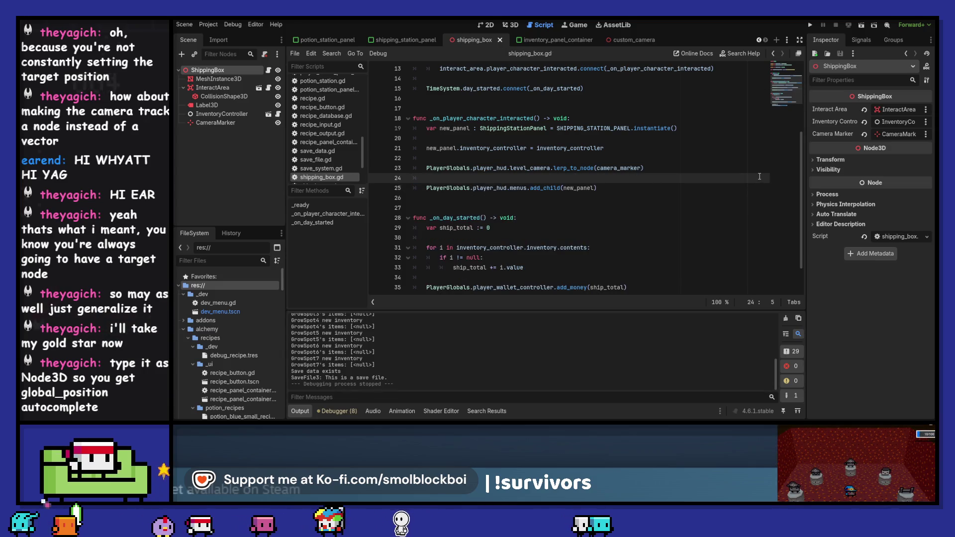
left_click(810, 25)
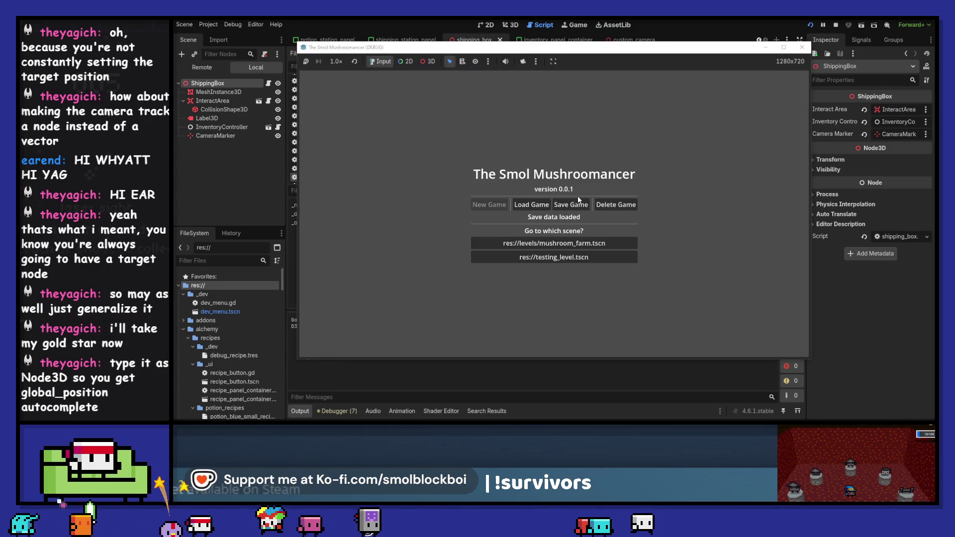
In the running game, walk to the shipping box, open its panel, and close it.
key("w")
key("e")
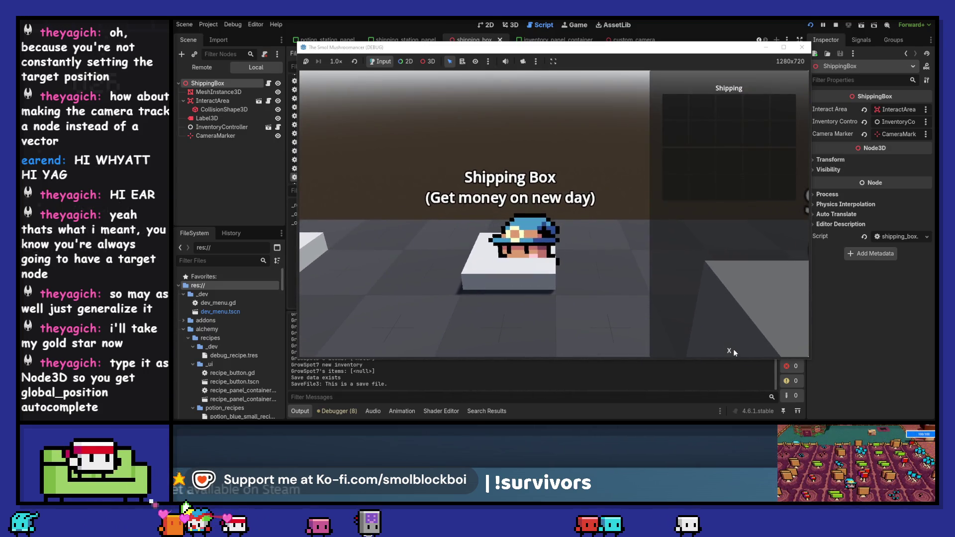
left_click(734, 350)
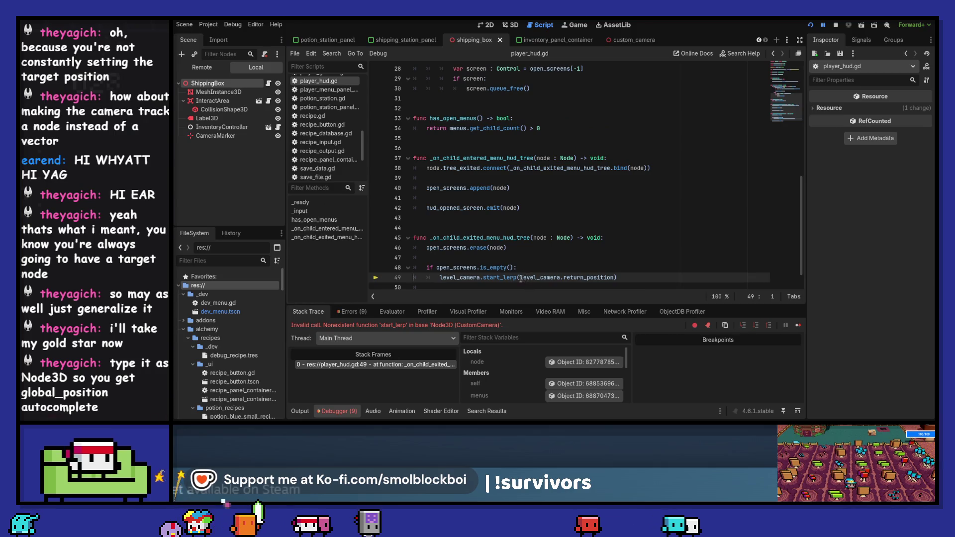
Replace level_camera.return_position with PlayerGlobals.current_character on player_hud.gd line 49 and save.
left_click_drag(521, 279, 614, 280)
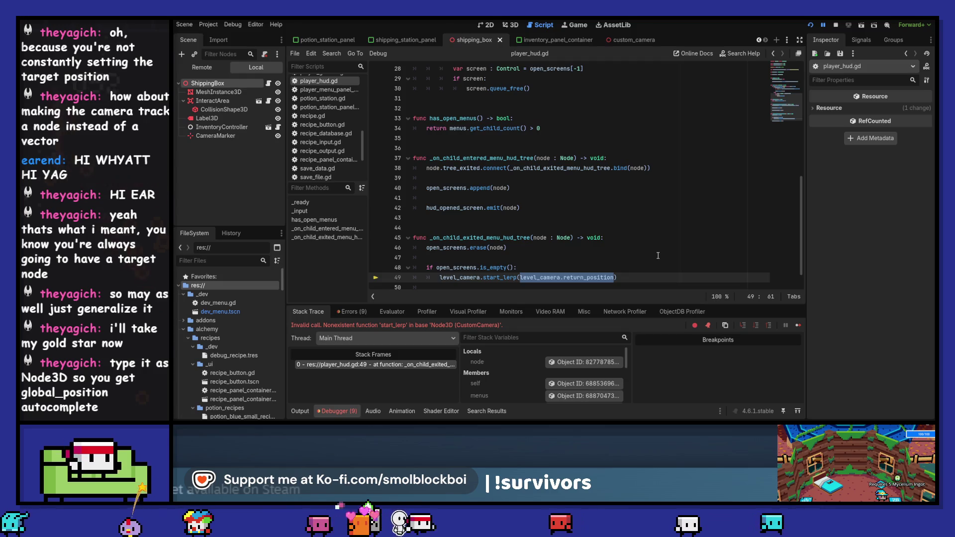
type("Pla")
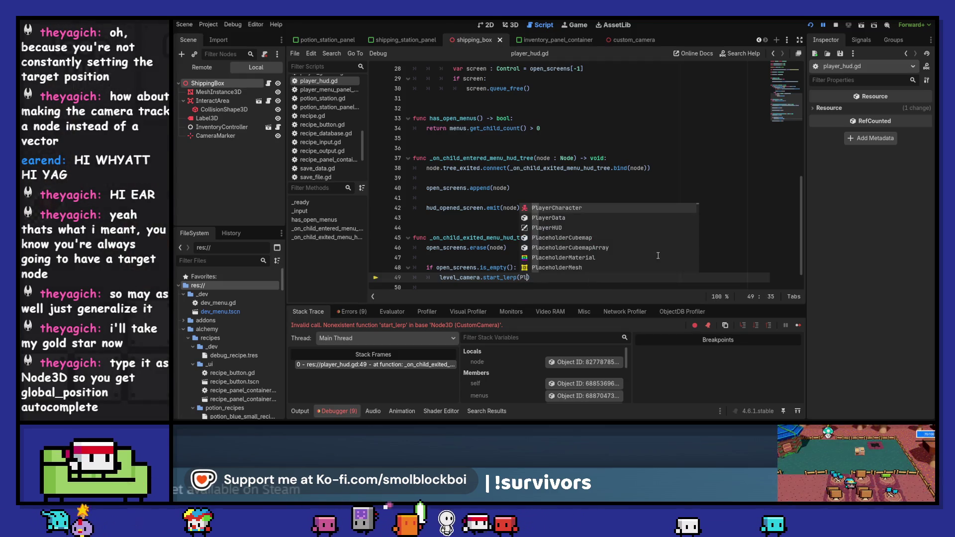
type("yerG")
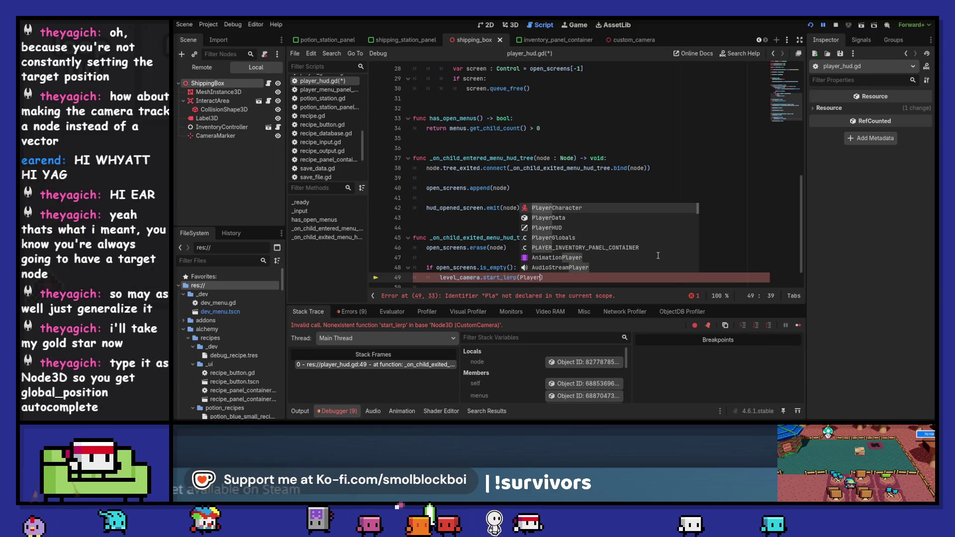
key("Return")
type(".cur")
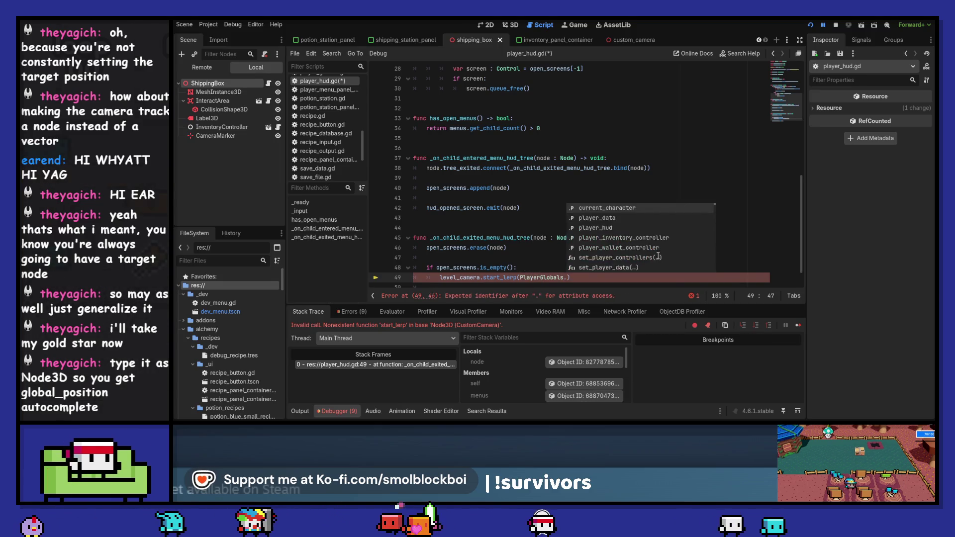
key("Return")
key("ctrl+s")
Rerun the game, open and close the shipping box panel, then stop the game.
key("F5")
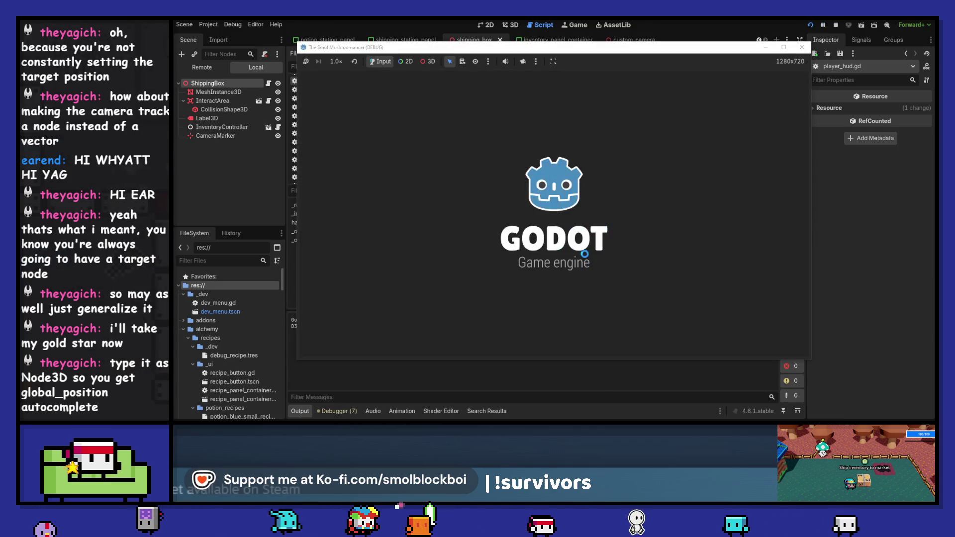
key("e")
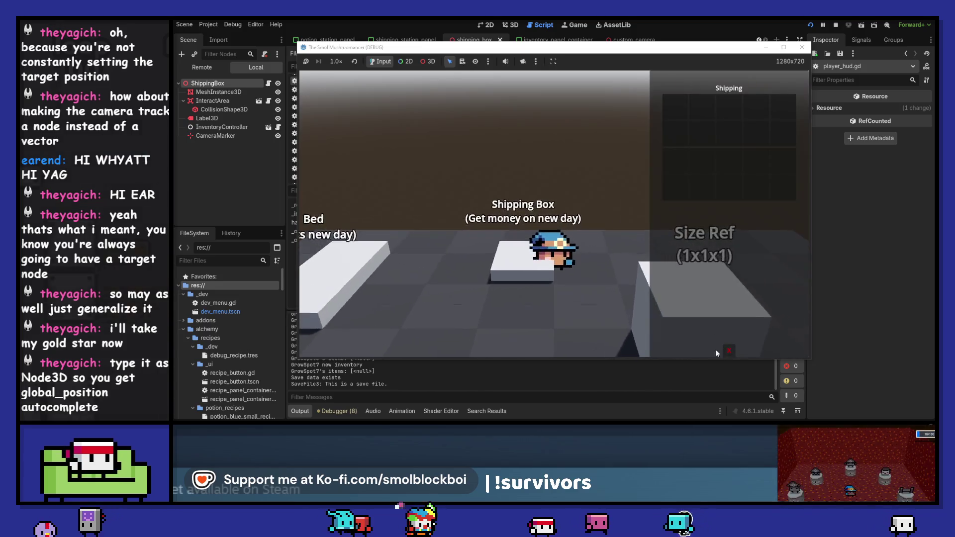
key("Escape")
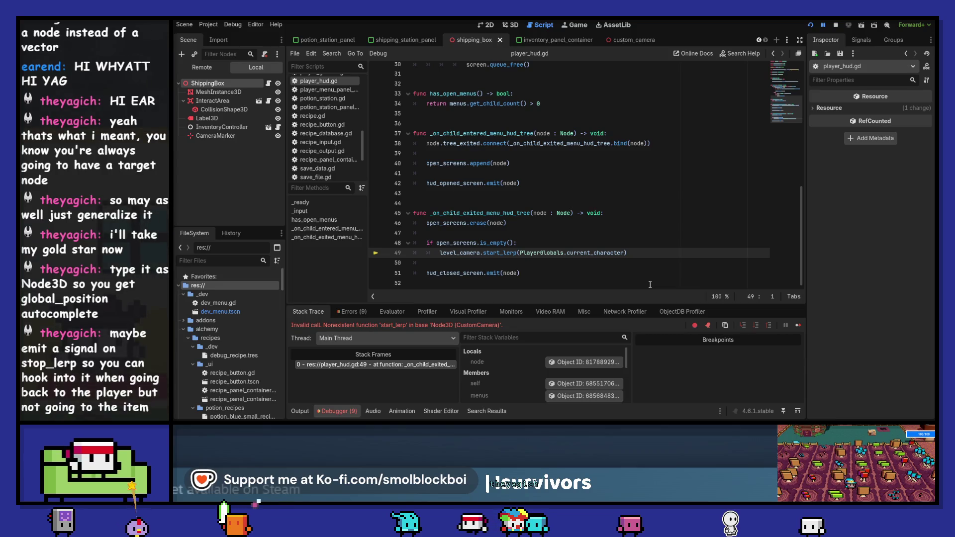
left_click(836, 25)
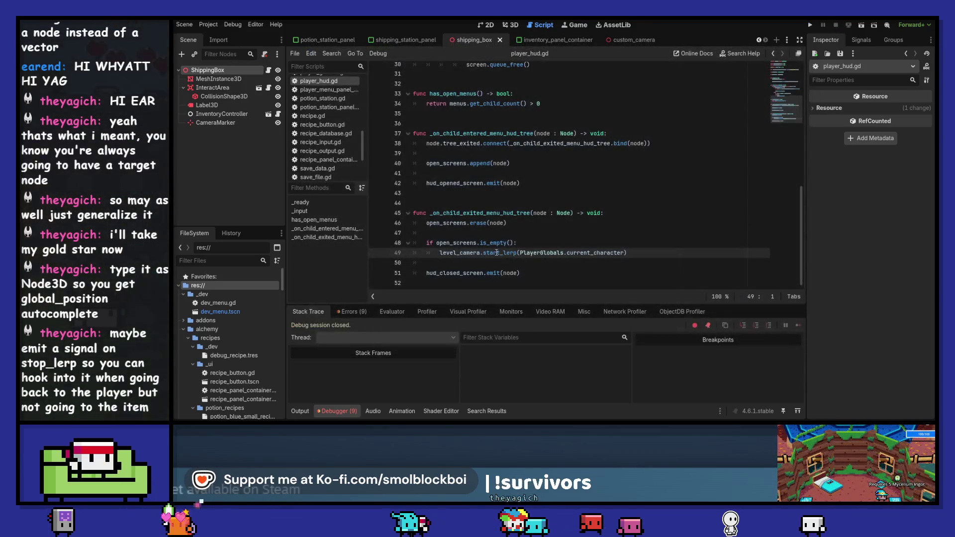
Rename the line 49 call from start_lerp to lerp_to_node, correct its spelling, and save player_hud.gd.
type("lerp_to_node")
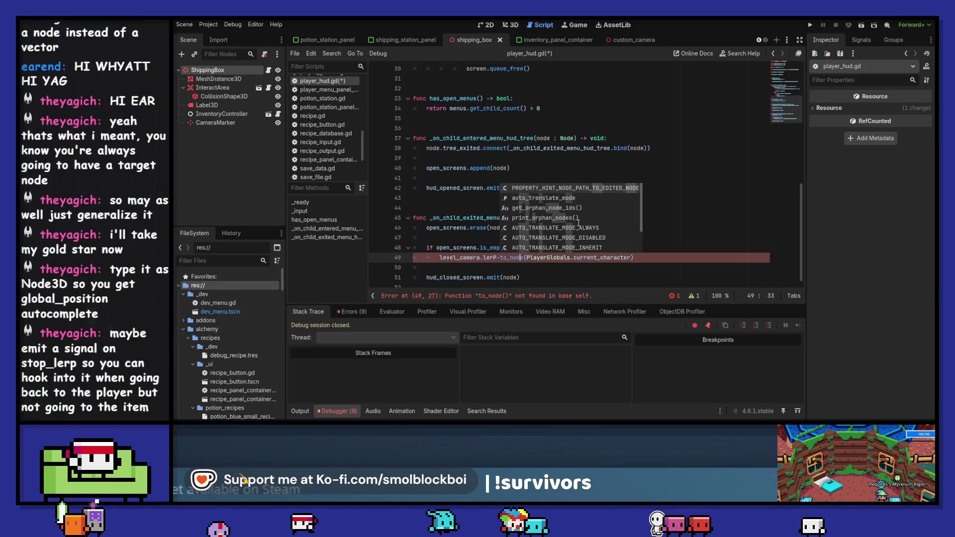
key("ctrl+Left")
type("p")
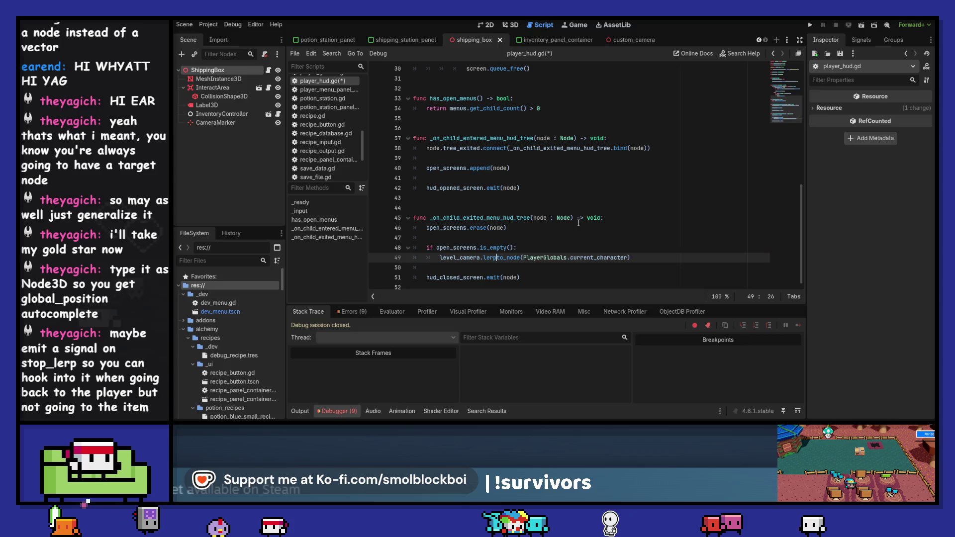
key("ctrl+s")
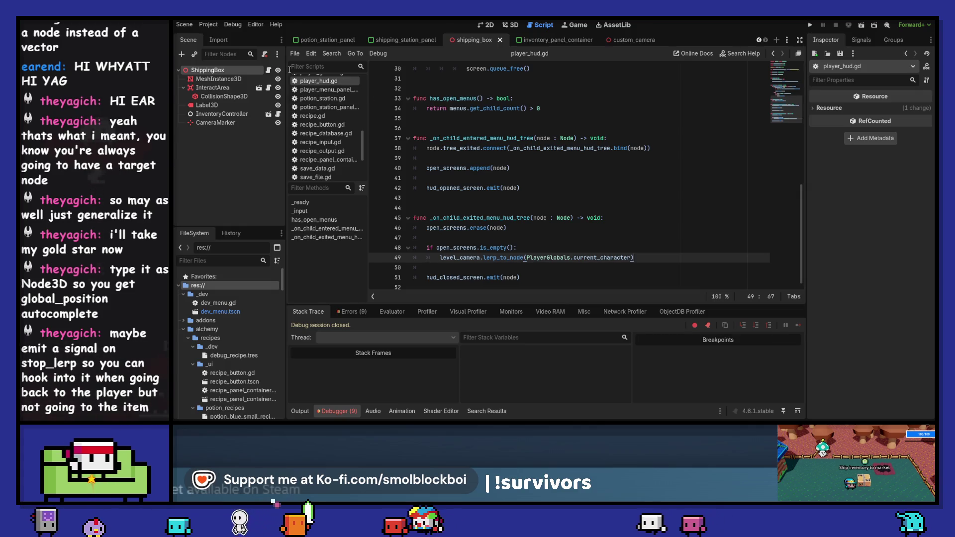
Add a signal lerp_finished declaration on line 3 of custom_camera.gd and save.
left_click(624, 39)
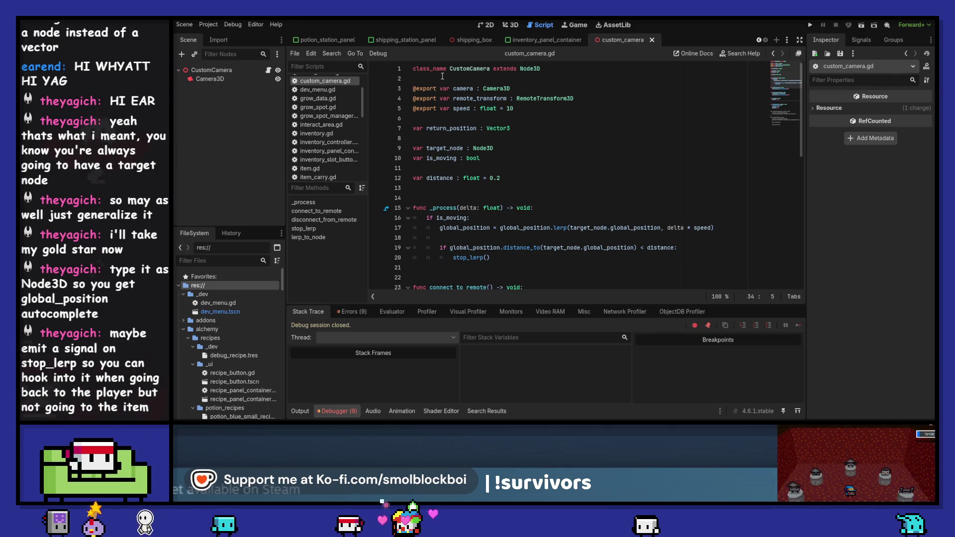
left_click(442, 76)
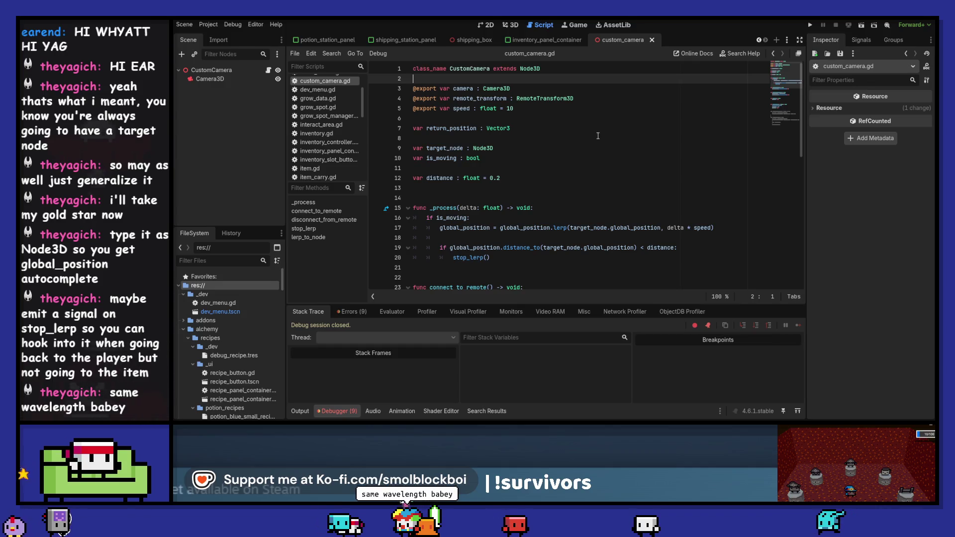
key("Return")
key("Return")
key("Up")
type("sign")
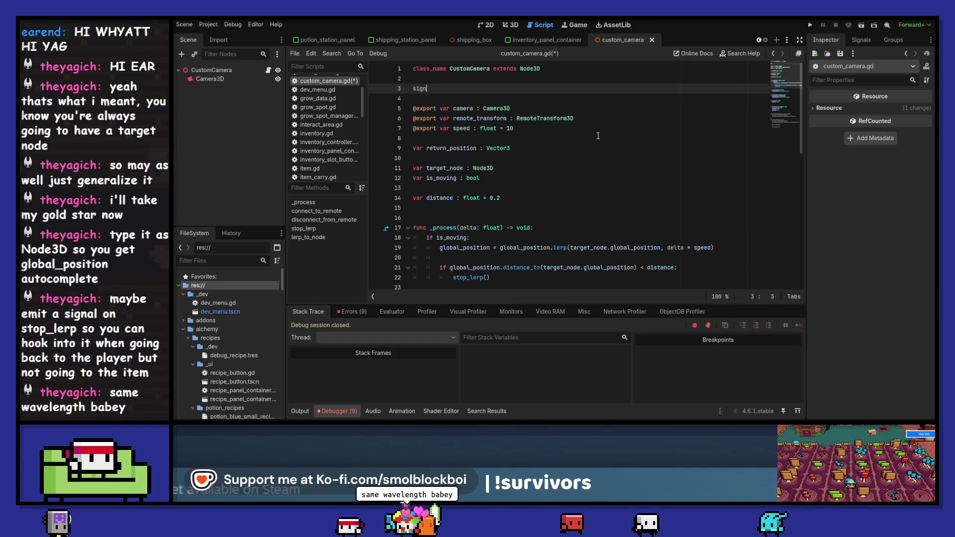
type("al")
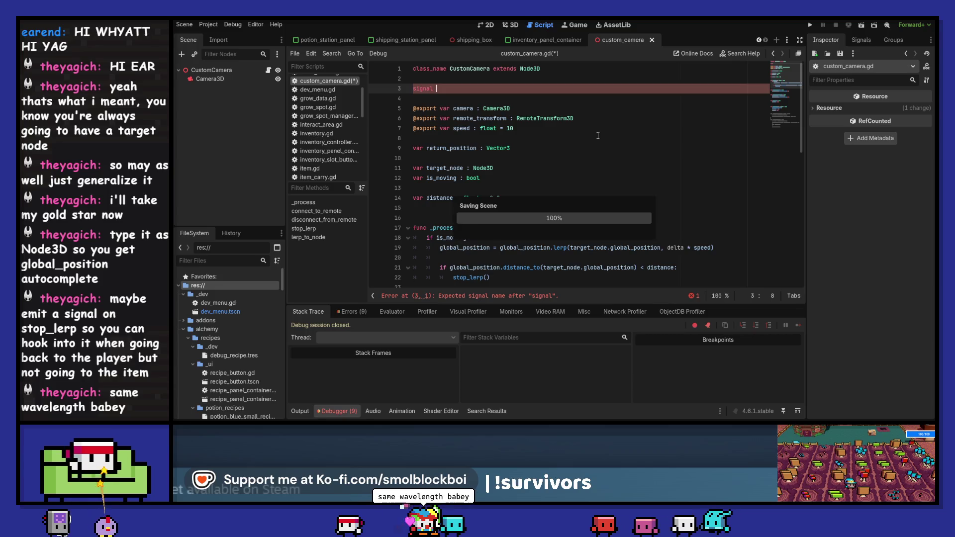
key("ctrl+s")
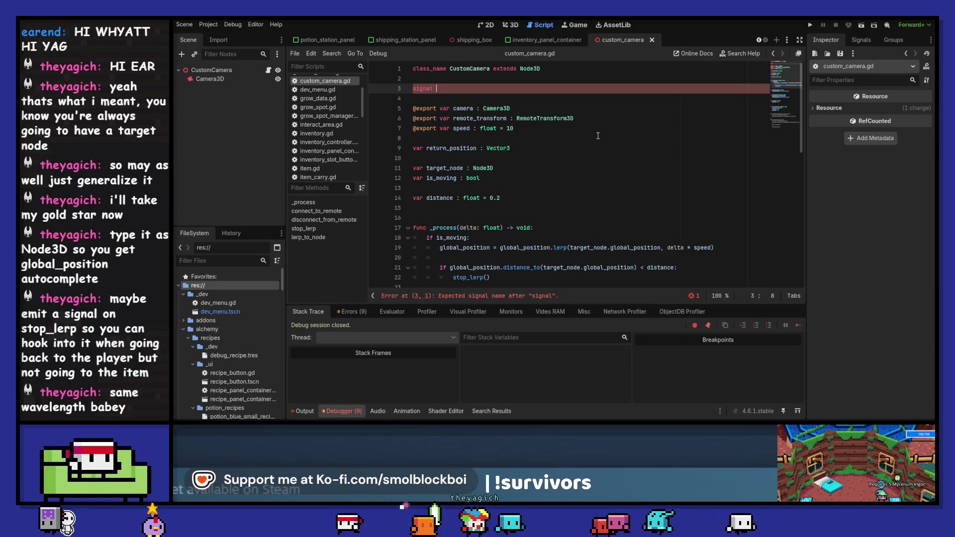
type("_fini")
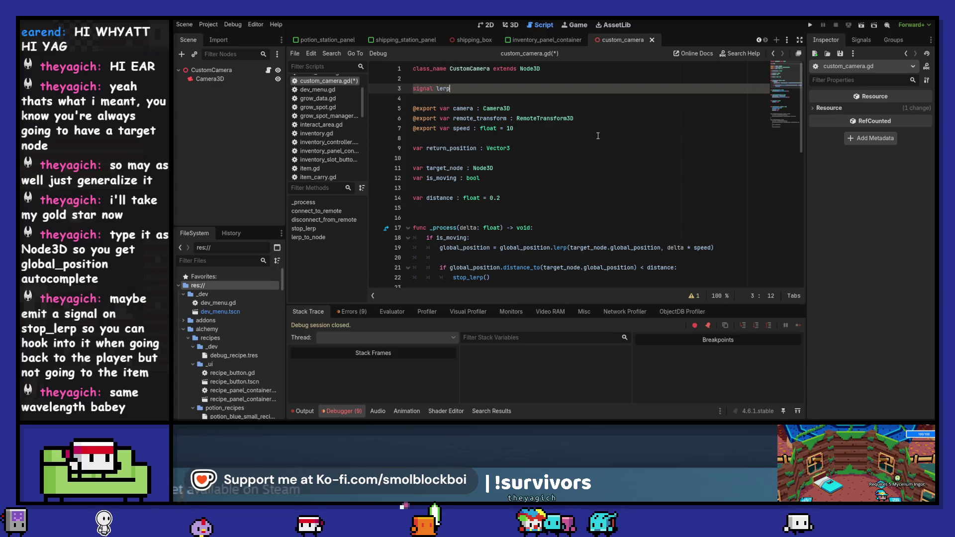
type("shed")
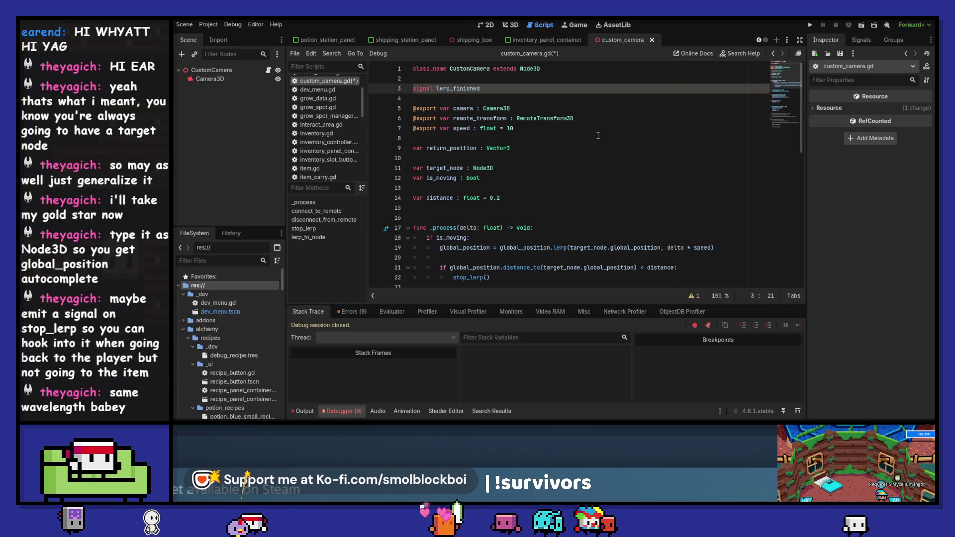
key("ctrl+s")
key("ctrl+shift+Left")
Remove the blank line inside stop_lerp and save the script.
scroll(598, 136, "down", 2)
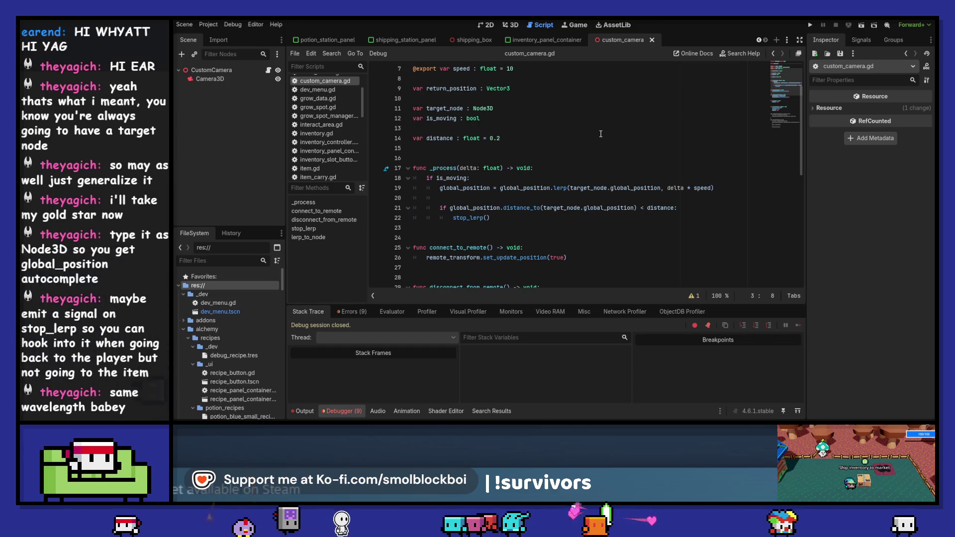
scroll(600, 134, "down", 4)
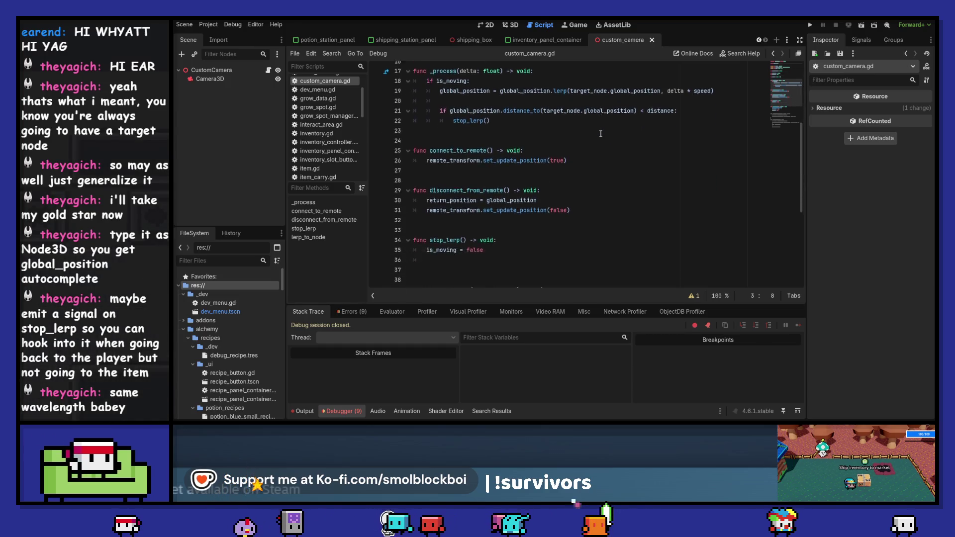
scroll(601, 134, "down", 2)
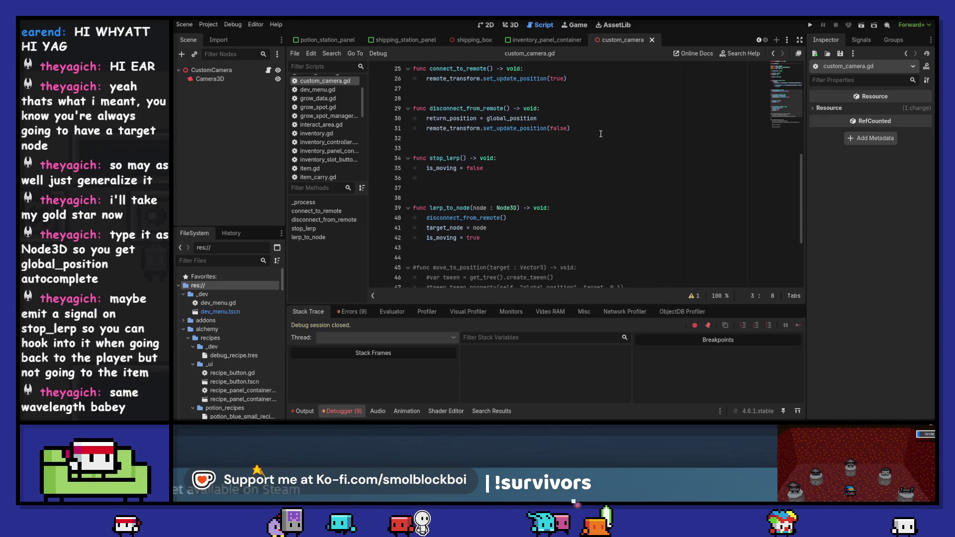
left_click(435, 177)
key("BackSpace")
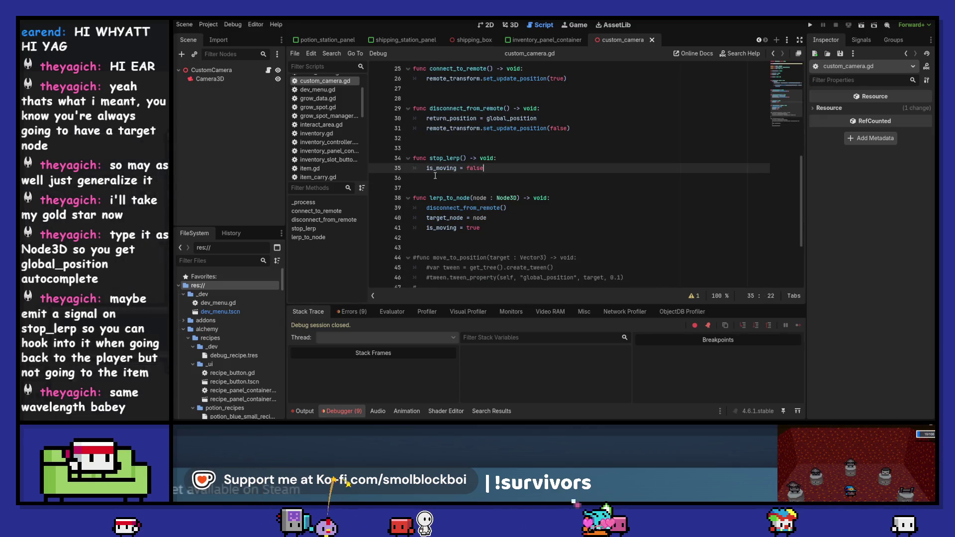
key("ctrl+s")
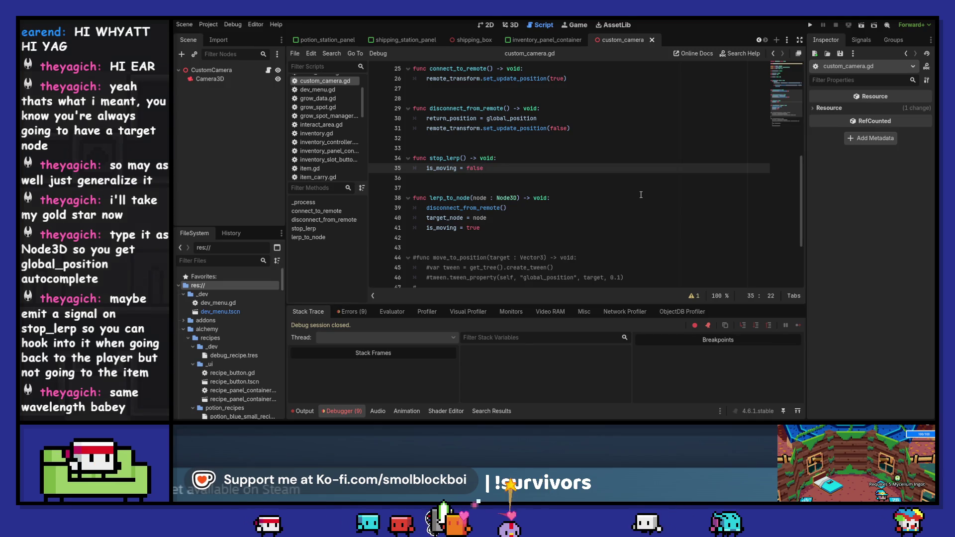
In lerp_to_node, add an 'if node is PlayerCharacter' check that connects lerp_finished to _on_lerp_finished with CONNECT_ONE_SHOT.
left_click(536, 228)
key("Return")
type("if node is Play")
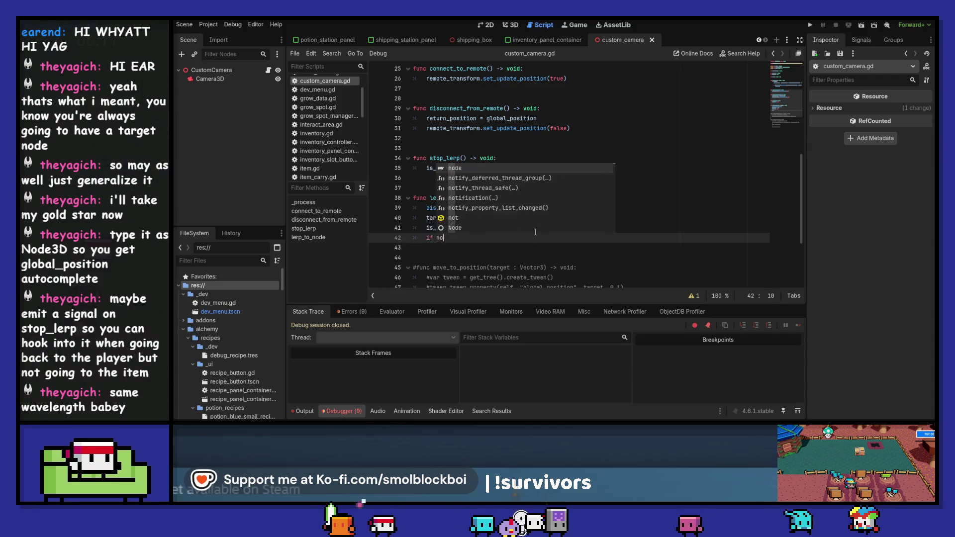
key("Return")
type(":")
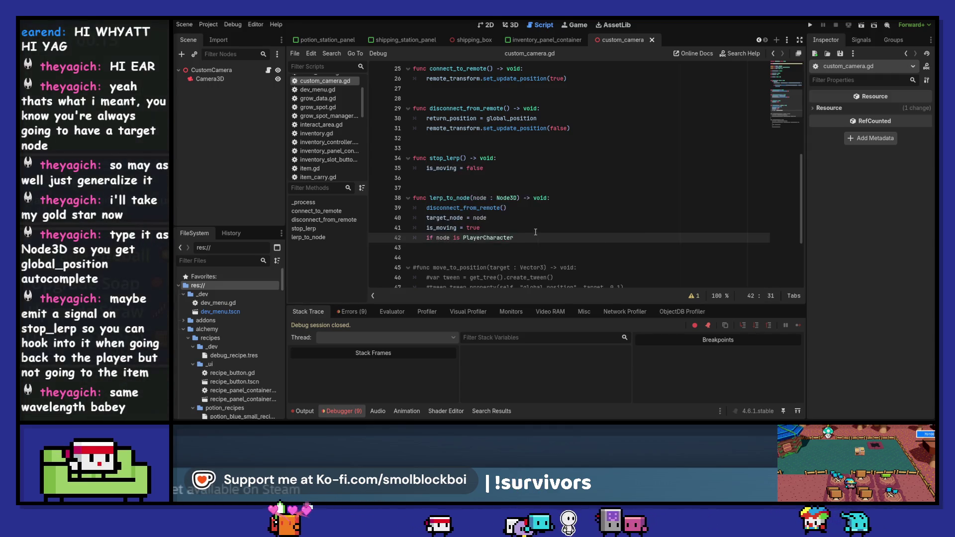
key("Return")
type("lerp_to_node.")
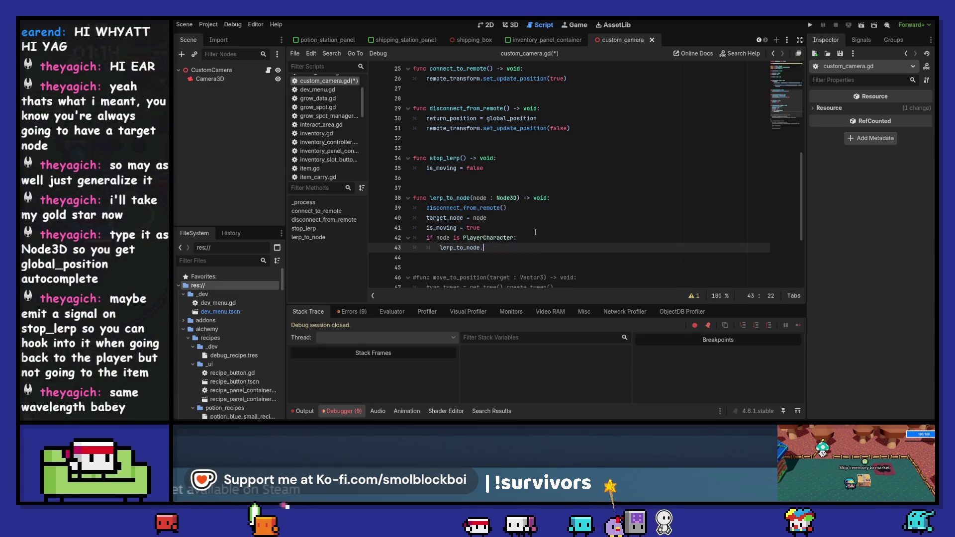
key("ctrl+shift+Left")
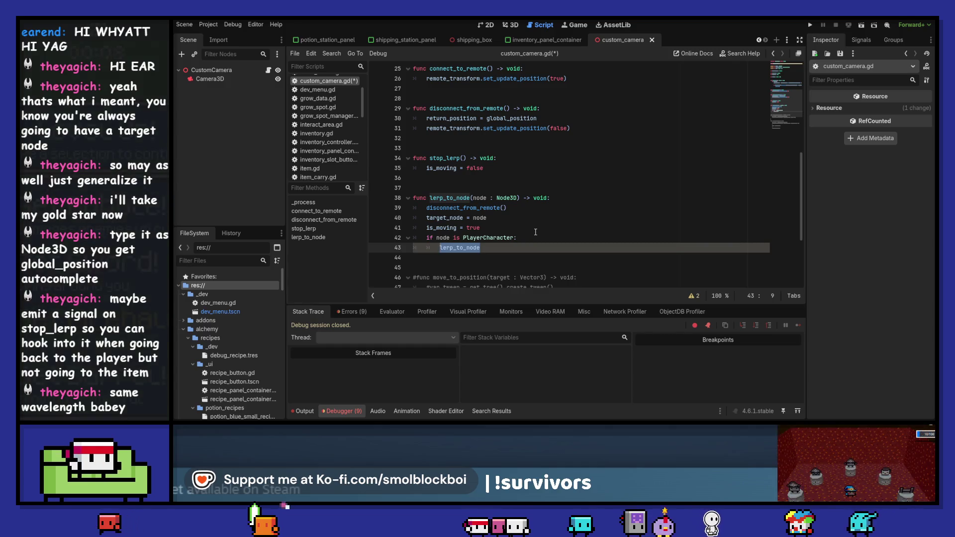
type("lerp_finished.c")
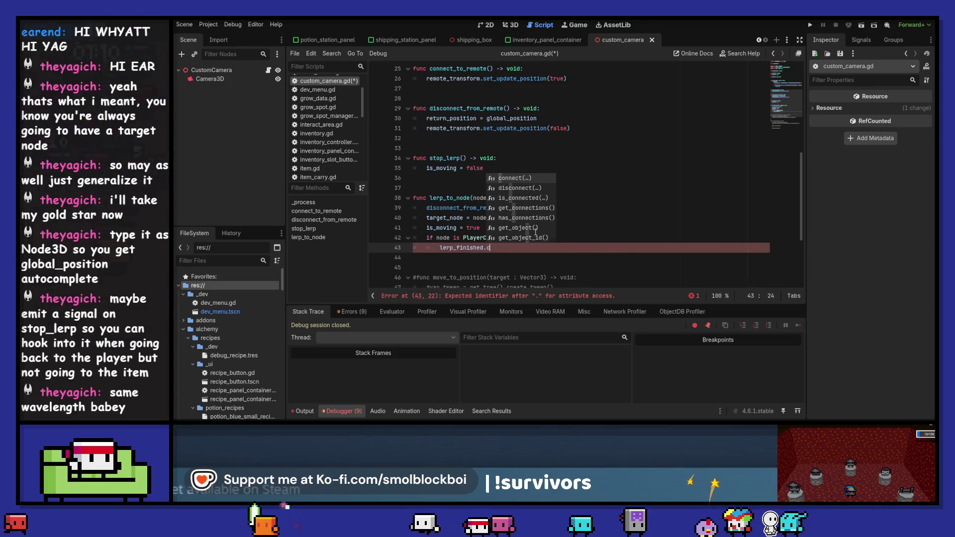
key("Return")
type("_on_lerp_finished")
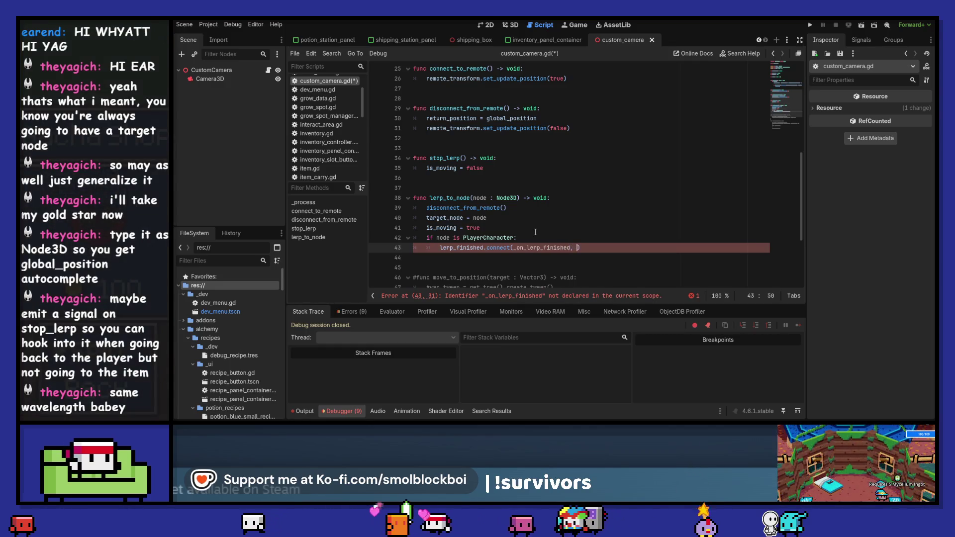
type(", CONN")
key("Return")
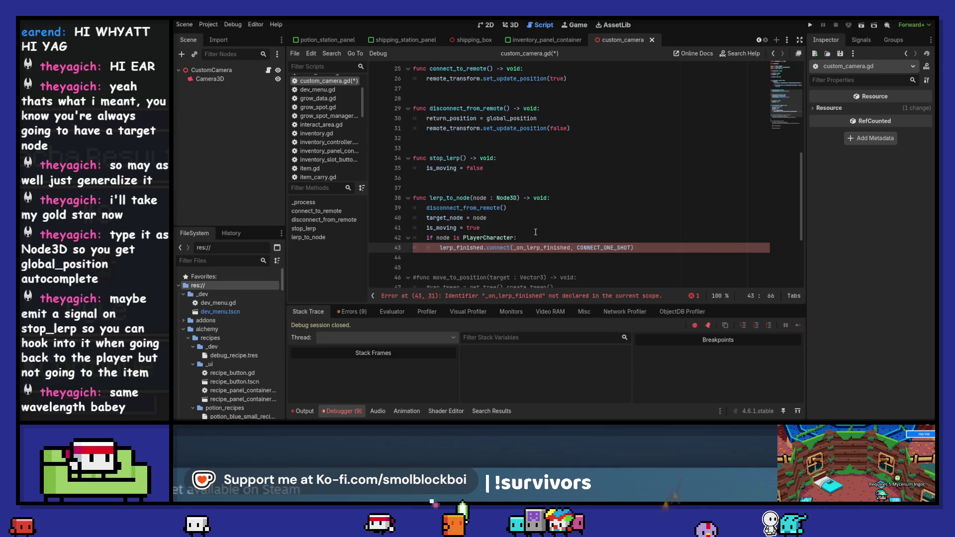
type(")")
Add a '_on_lerp_finished() -> void:' handler whose body is pass, then save the script.
key("ctrl+shift+Right")
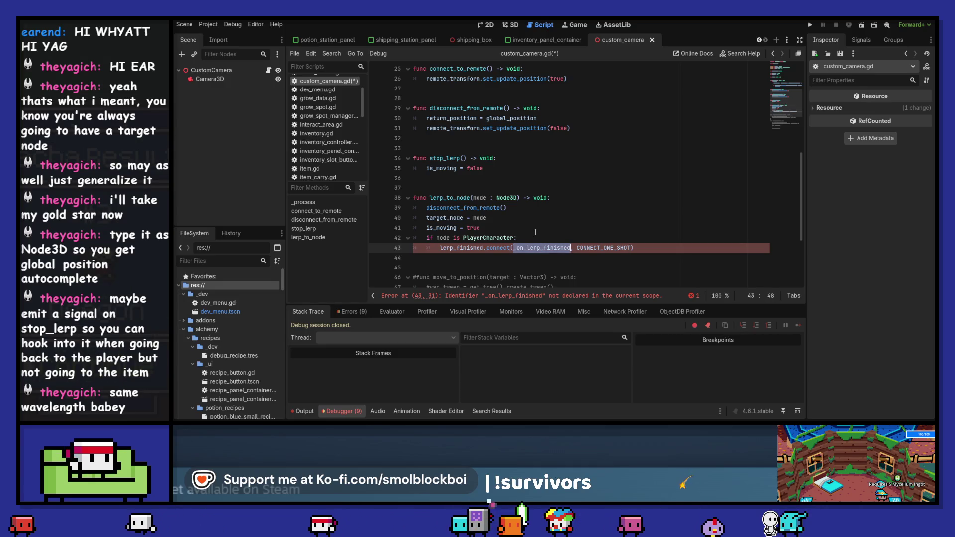
key("Down")
key("Return")
type("_on_lerp_finished() -> ")
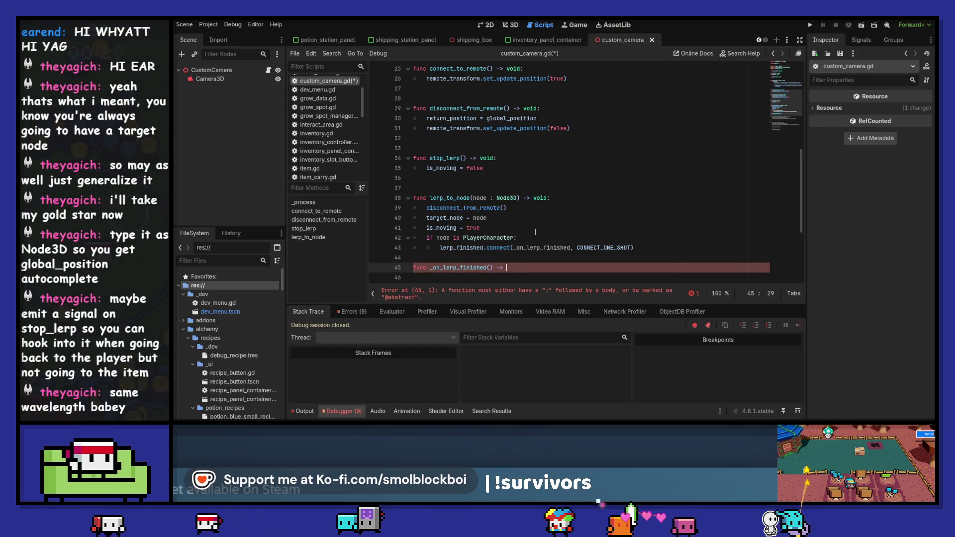
type("void:")
key("Return")
type("pass")
scroll(533, 232, "down", 2)
key("Up")
key("Up")
key("Up")
key("Down")
key("Return")
key("Down")
key("Down")
key("Down")
key("ctrl+s")
Copy the connect_to_remote call from higher up in the script.
scroll(493, 239, "up", 2)
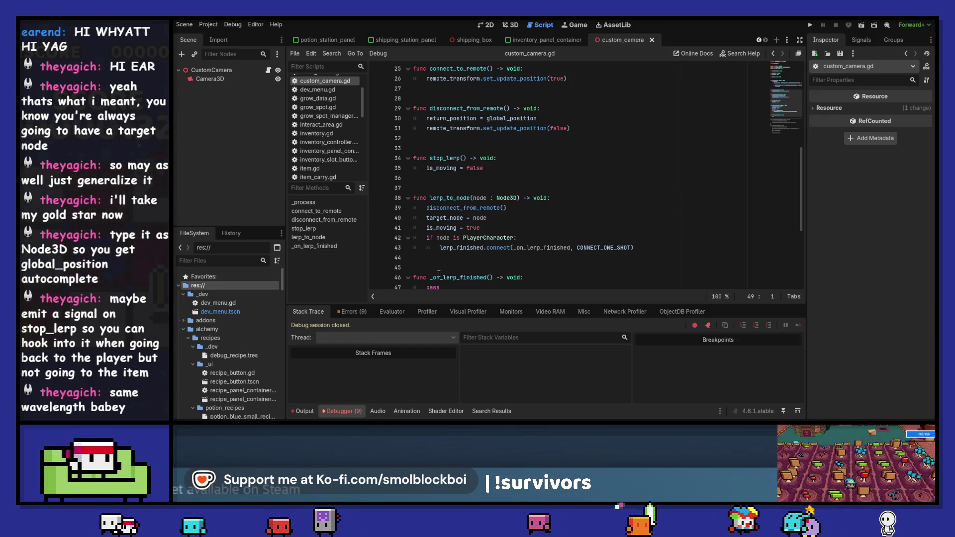
mouse_move(440, 172)
scroll(437, 122, "up", 1)
left_click_drag(431, 98, 491, 98)
key("ctrl+c")
scroll(498, 149, "down", 3)
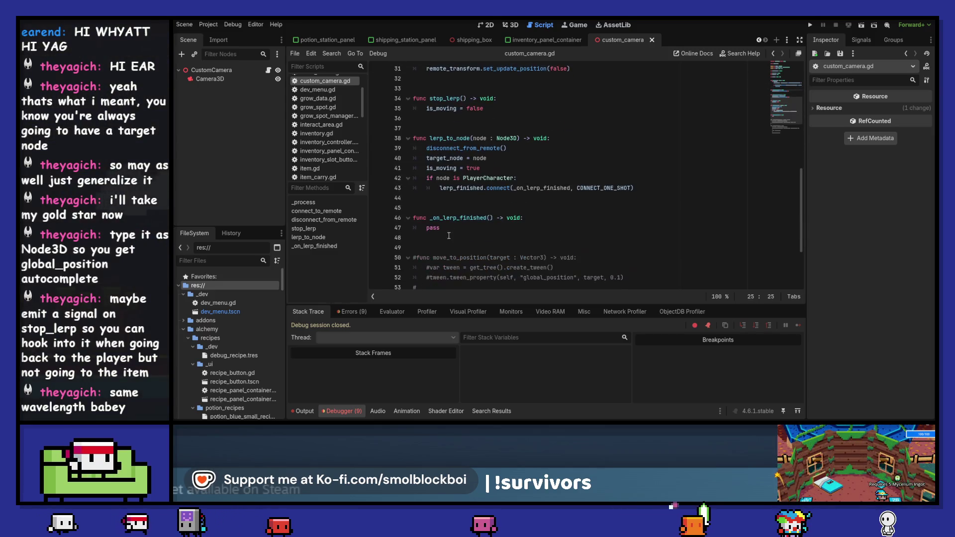
Replace pass in _on_lerp_finished with the copied connect_to_remote call.
double_click(434, 227)
key("ctrl+v")
double_click(462, 188)
scroll(502, 198, "up", 7)
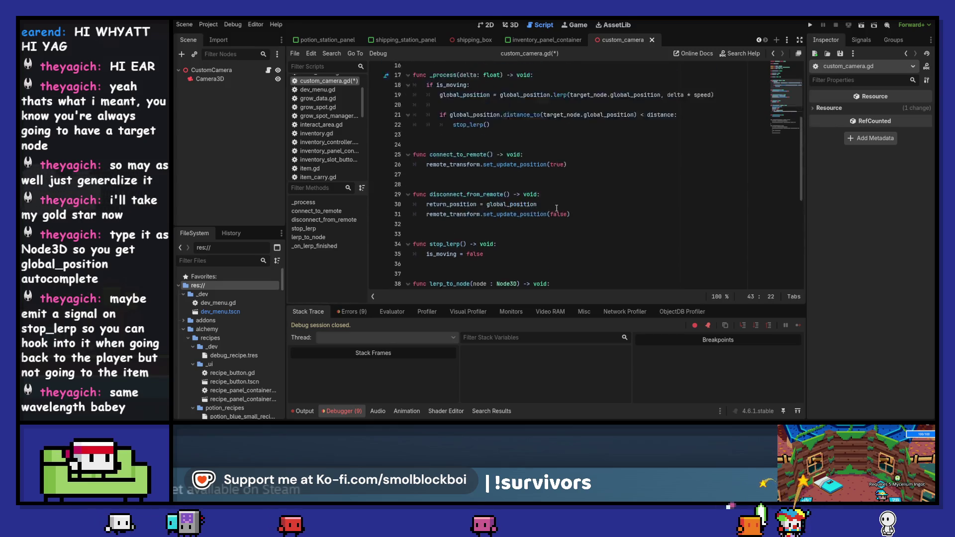
scroll(509, 195, "down", 4)
scroll(509, 195, "up", 3)
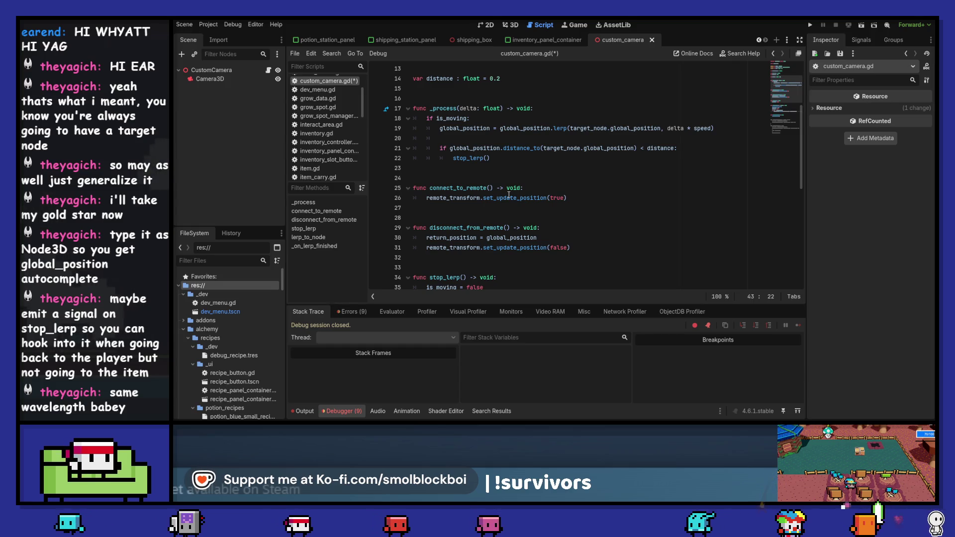
scroll(445, 198, "down", 2)
In stop_lerp after is_moving = false, add a PlayerCharacter check that emits lerp_finished.
left_click(597, 227)
scroll(609, 199, "down", 2)
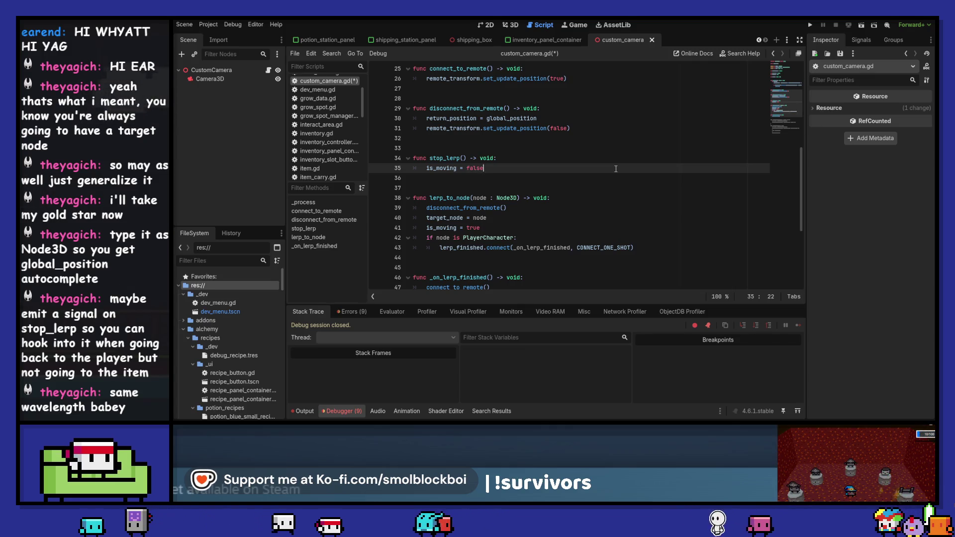
key("Return")
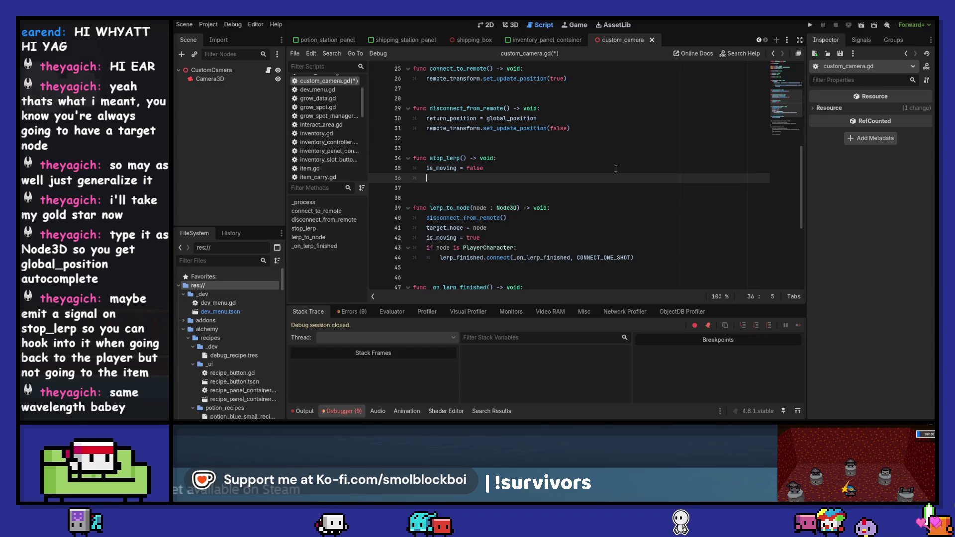
type("if node is Pl")
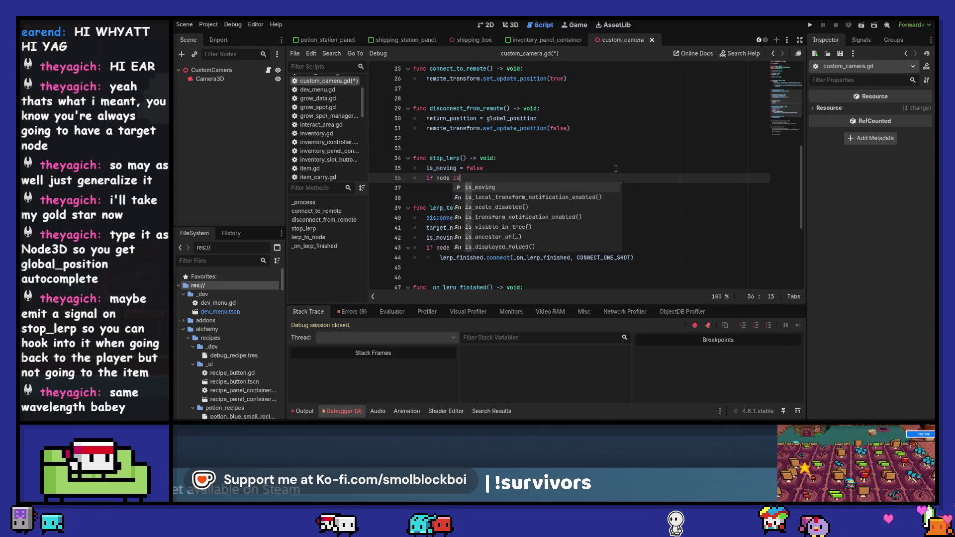
key("Return")
type(":")
key("Return")
type("lerp_finished")
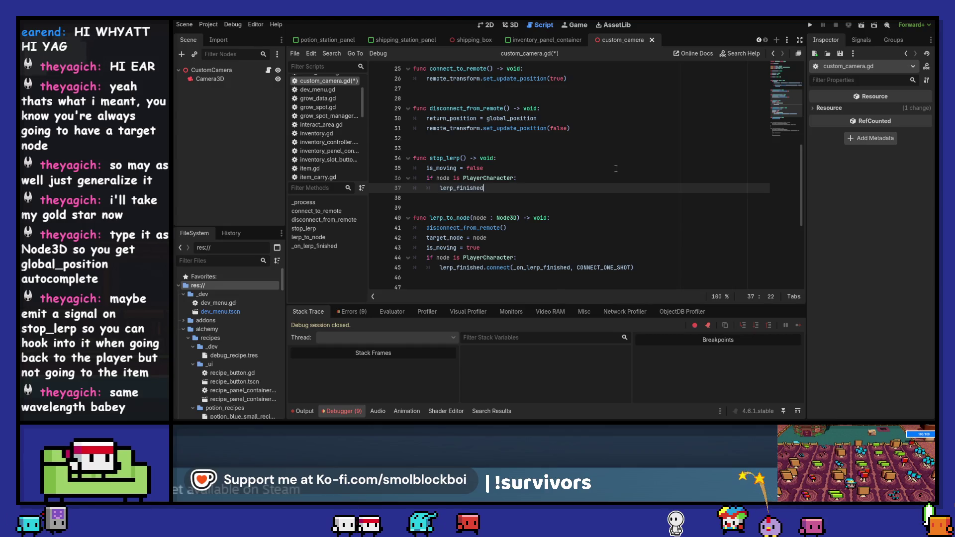
type(".emit(")
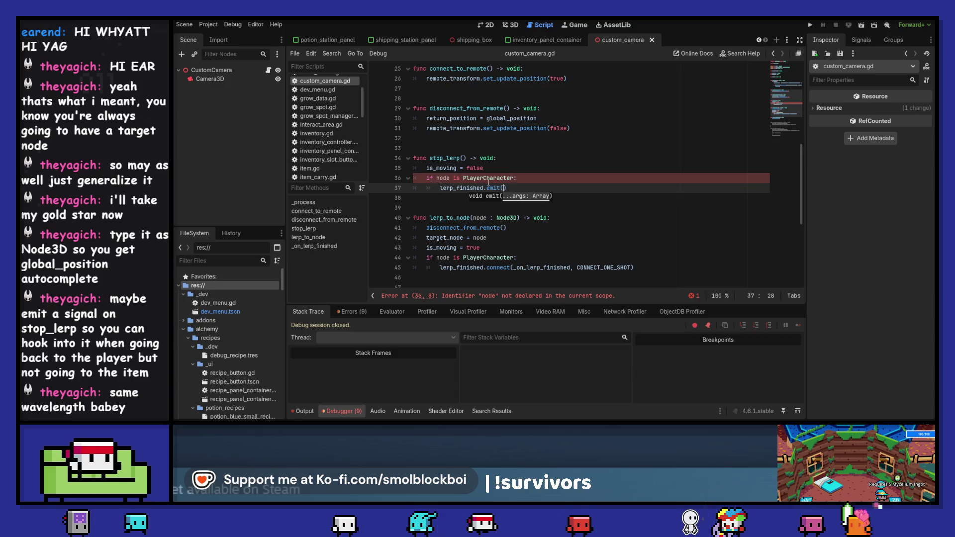
Make the stop_lerp check test target_node instead of node, and save the script.
scroll(525, 180, "up", 8)
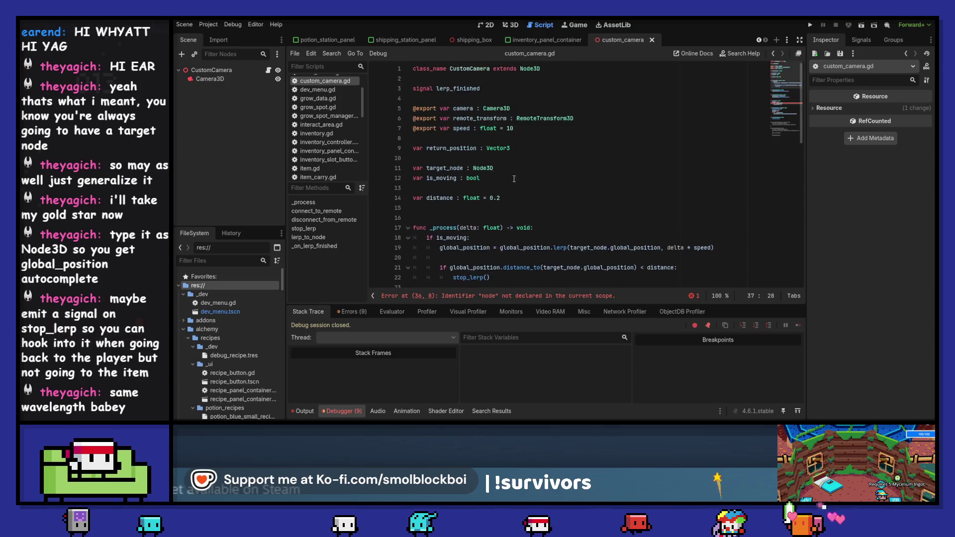
double_click(444, 168)
scroll(444, 209, "down", 6)
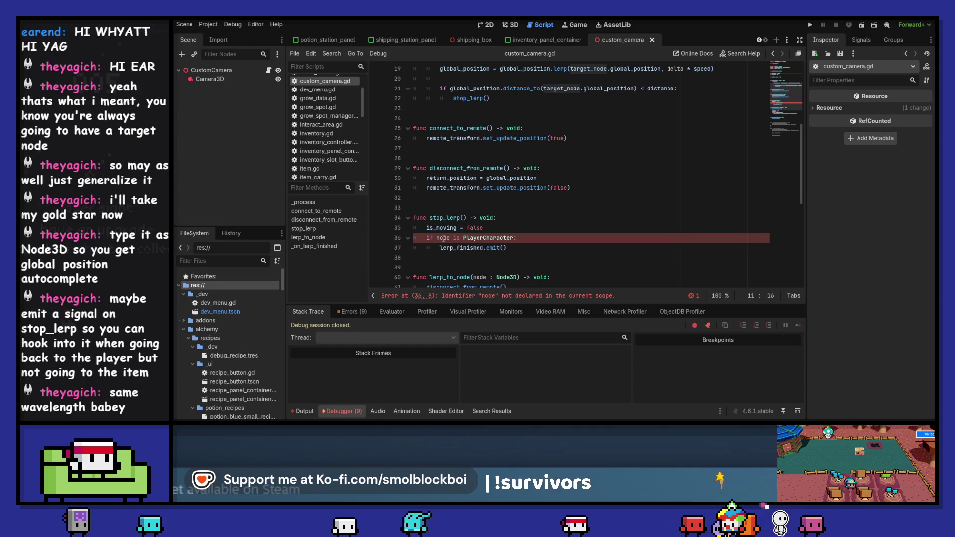
double_click(444, 238)
key("ctrl+v")
scroll(572, 231, "down", 3)
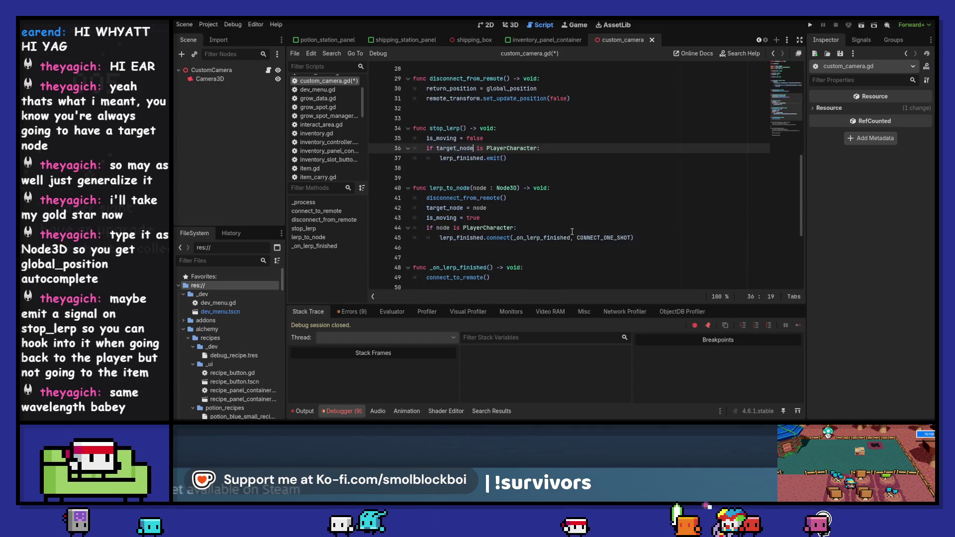
key("ctrl+s")
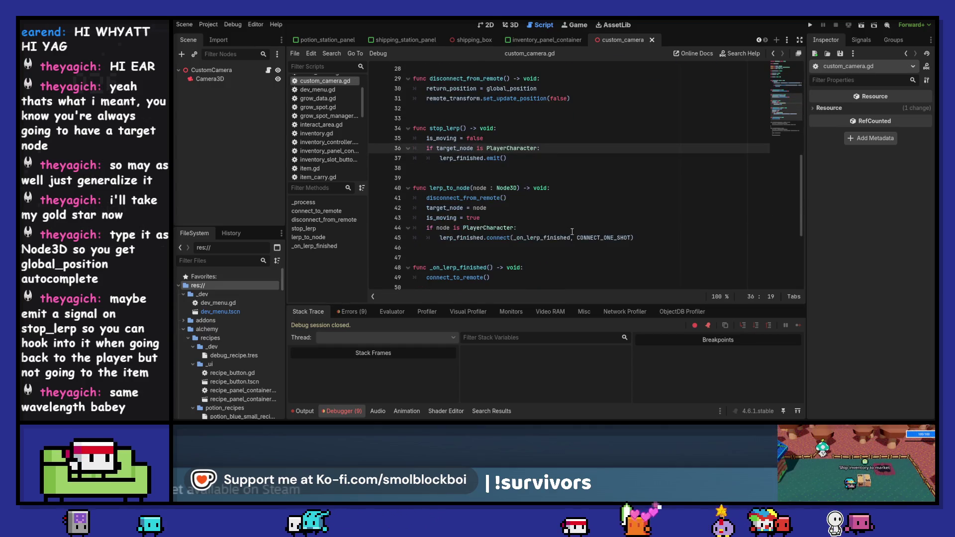
scroll(572, 232, "up", 5)
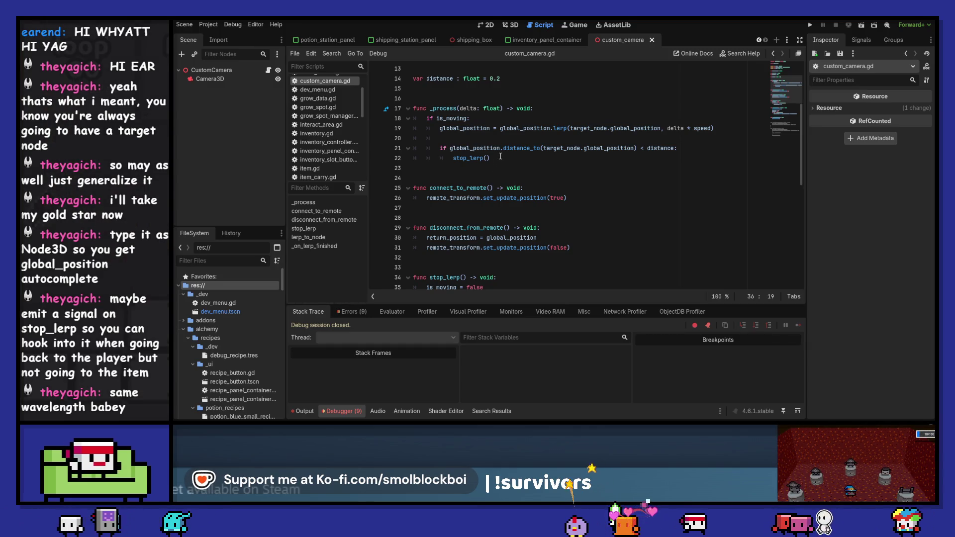
scroll(501, 156, "down", 4)
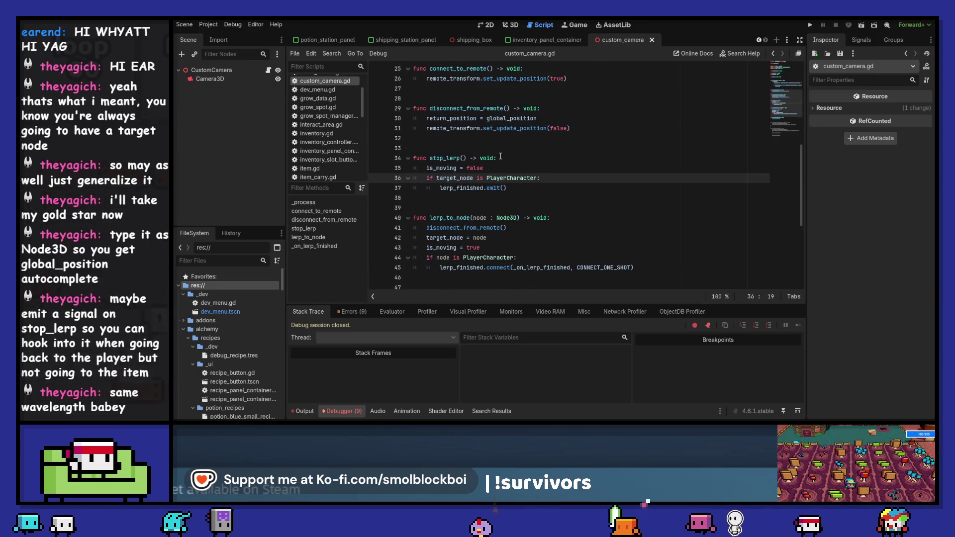
left_click(812, 27)
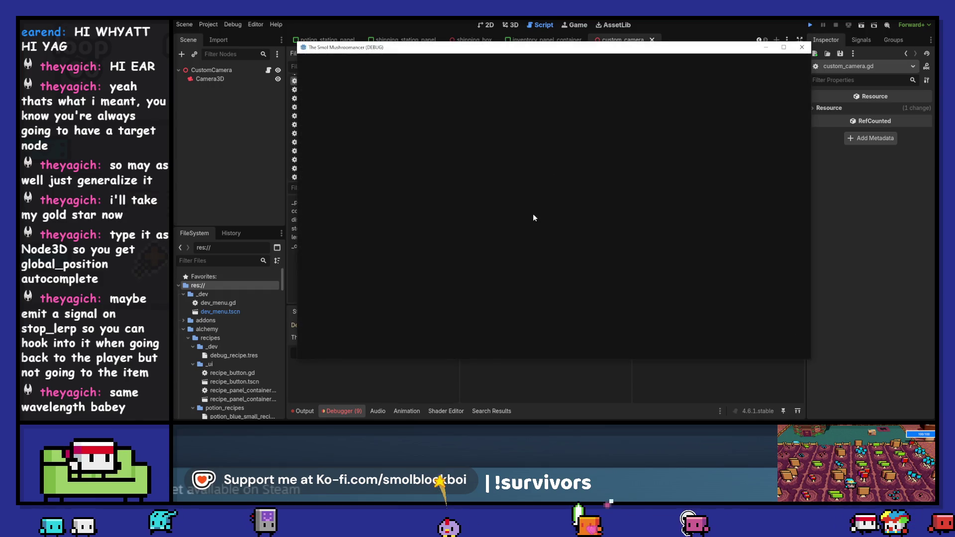
left_click(568, 243)
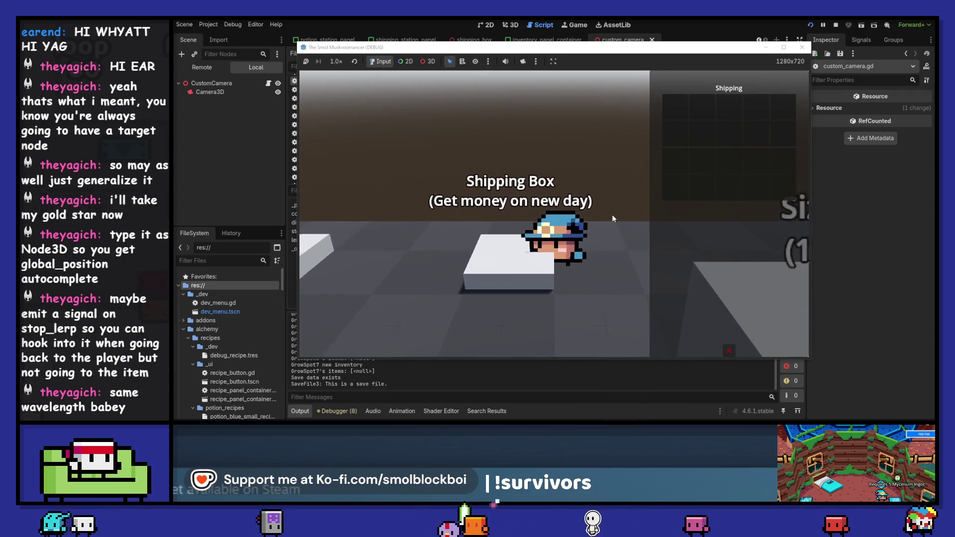
left_click(729, 350)
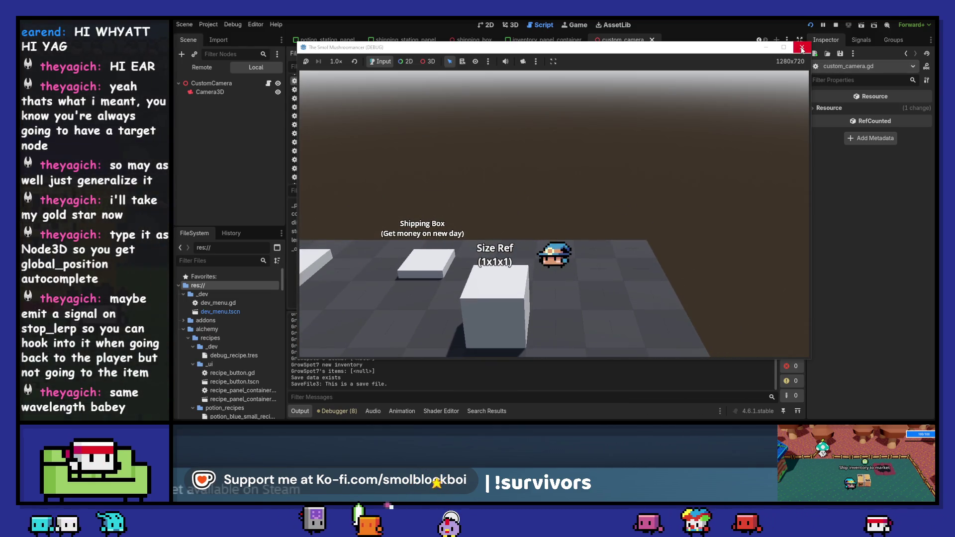
key("a")
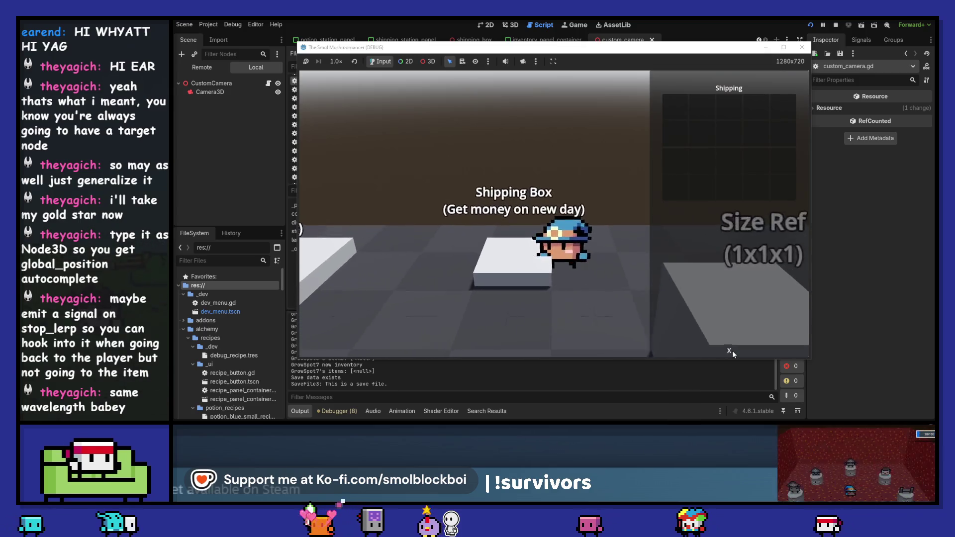
left_click(729, 351)
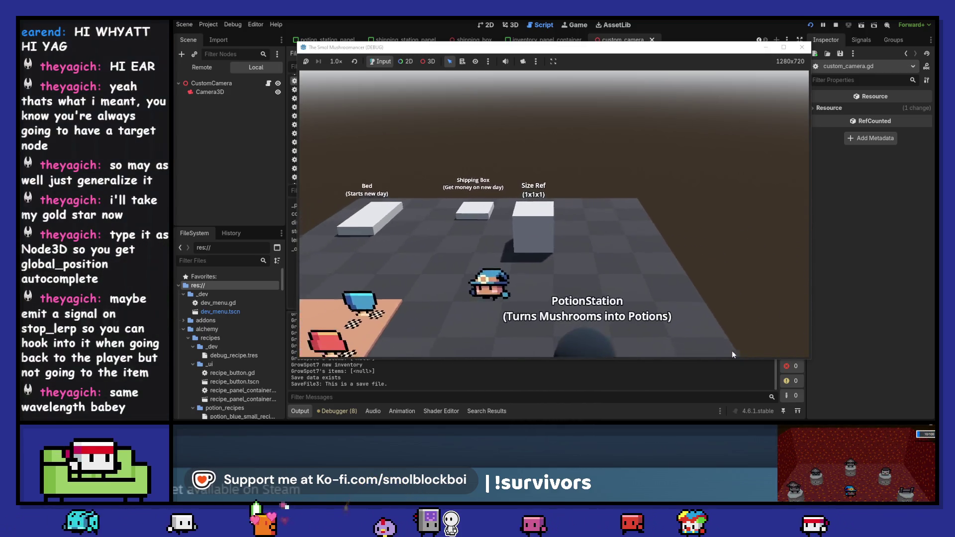
key("w")
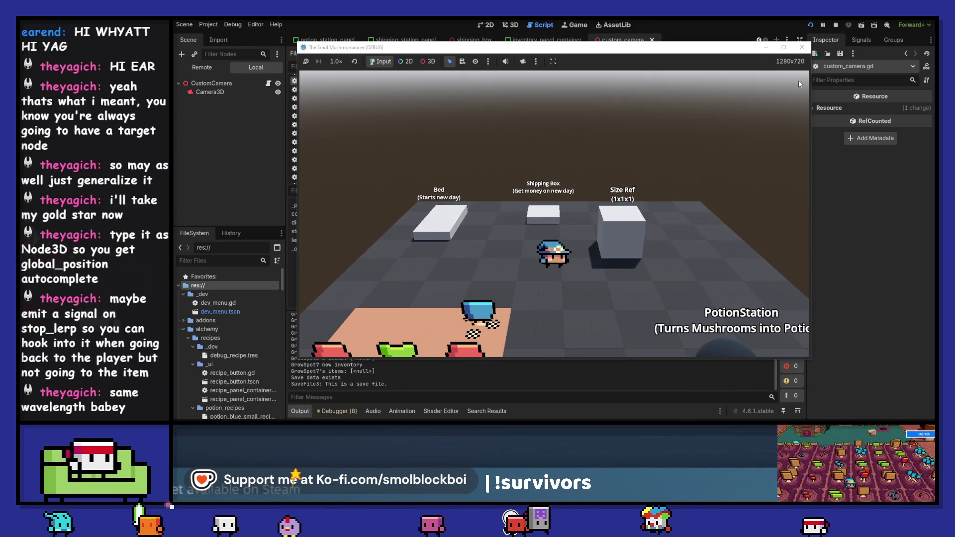
key("s")
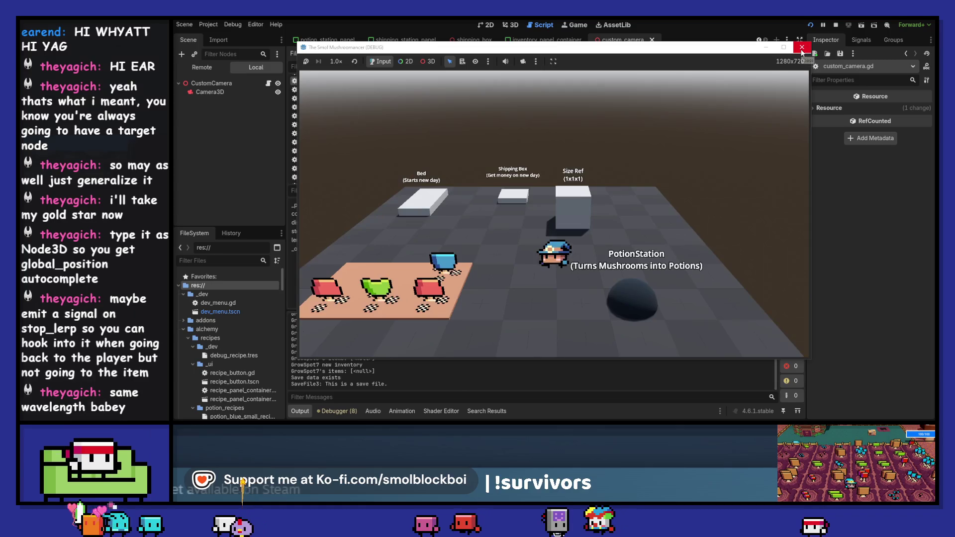
left_click(802, 49)
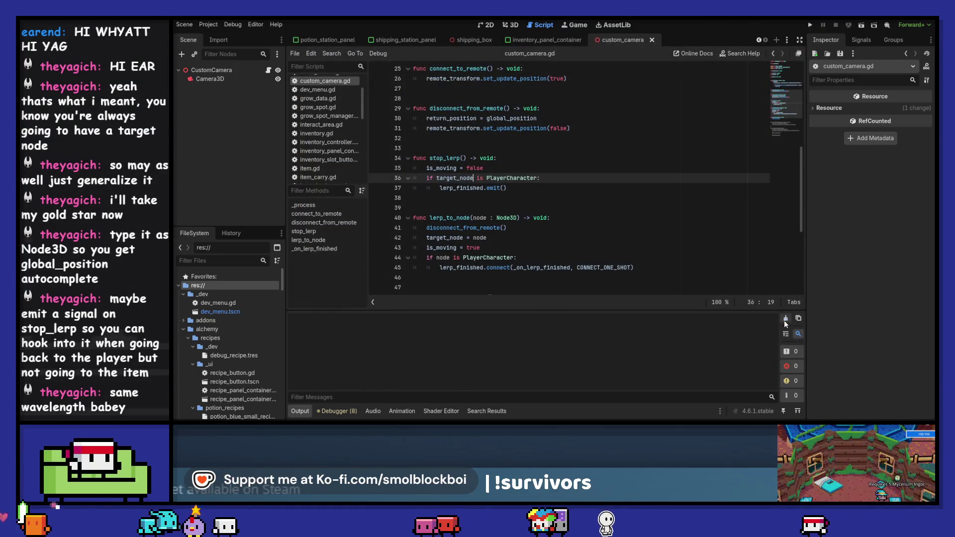
left_click(562, 180)
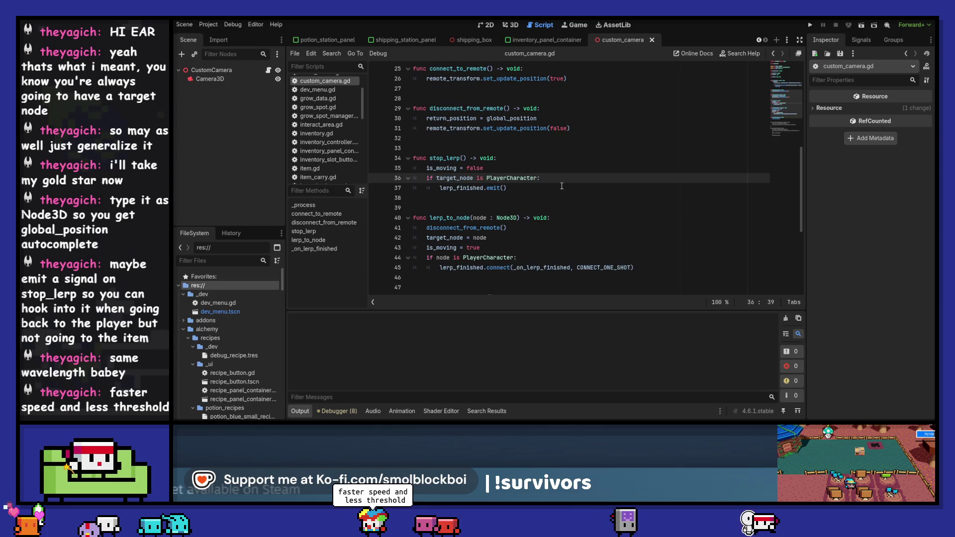
scroll(562, 186, "up", 8)
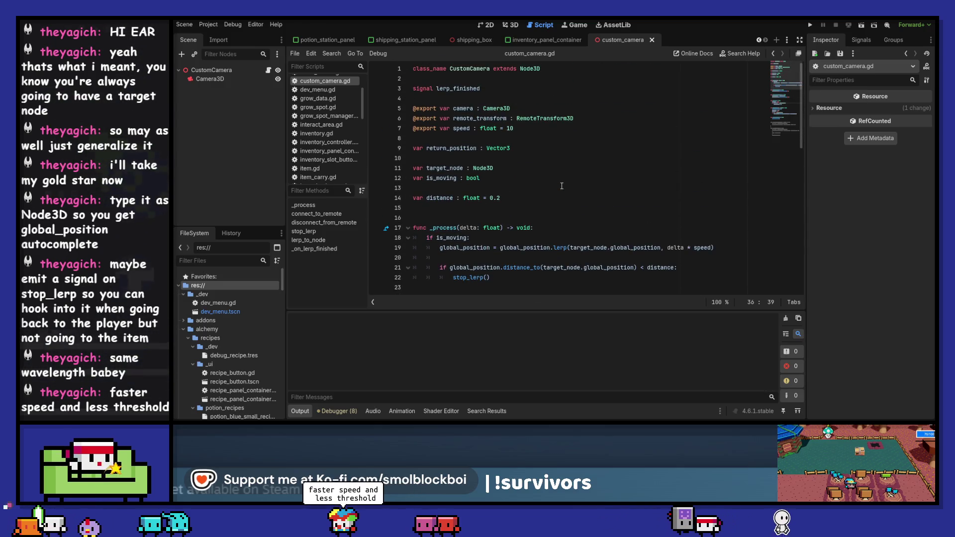
scroll(562, 186, "down", 2)
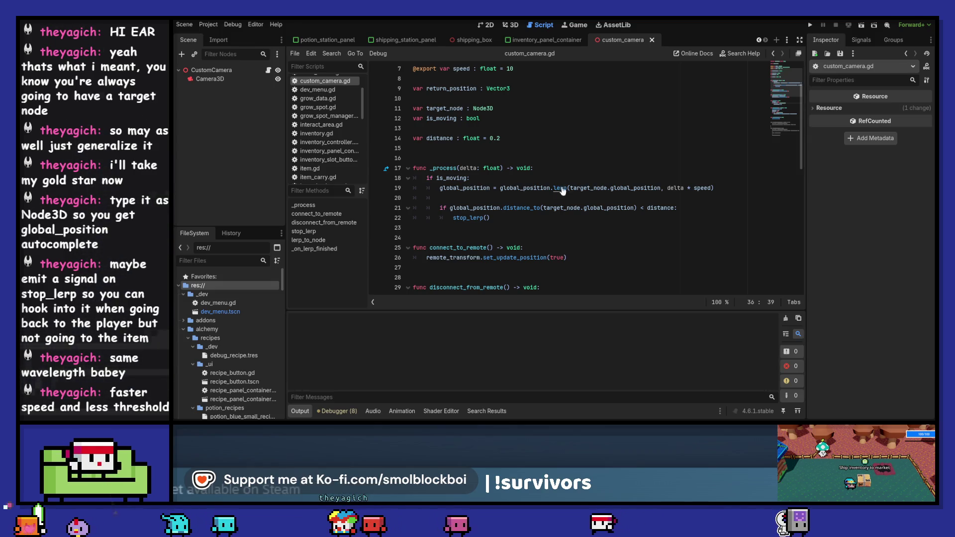
left_click(560, 189, "ctrl")
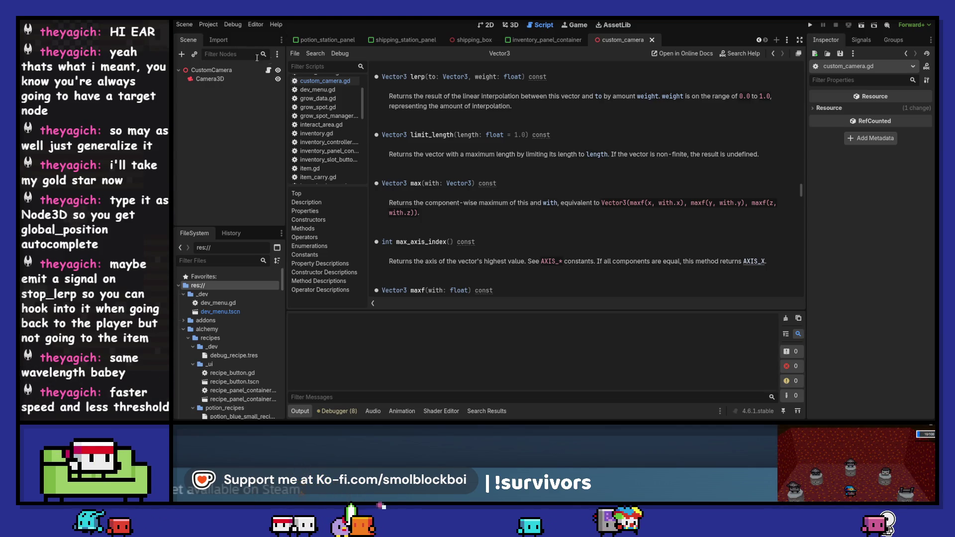
left_click(323, 81)
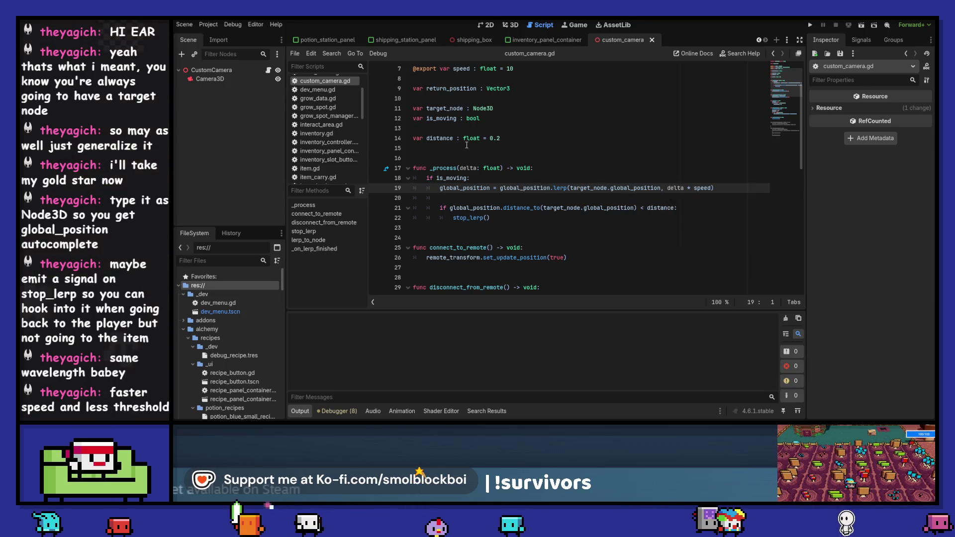
left_click(500, 138)
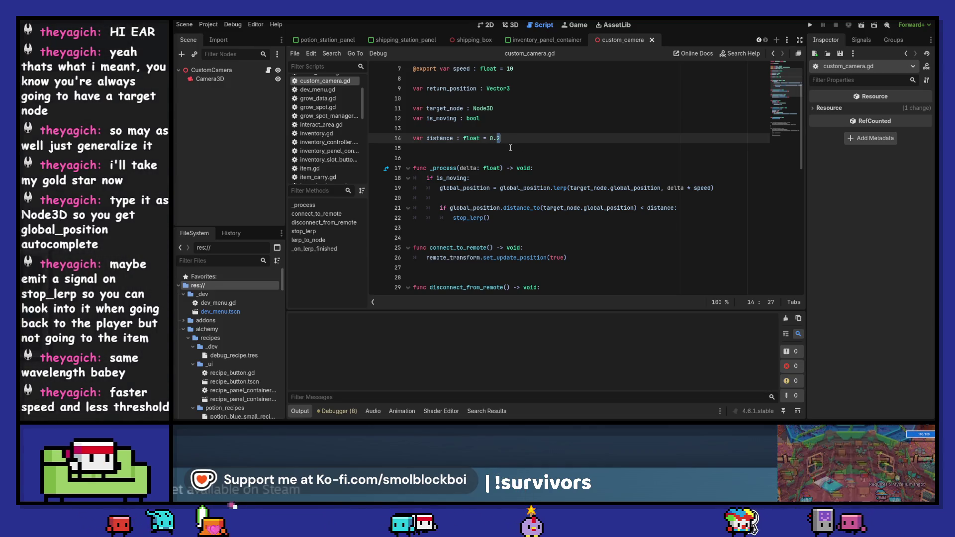
type("1")
Export distance as a float of 0.1, set speed to 20, delete the old distance line, save, and run.
scroll(514, 150, "up", 2)
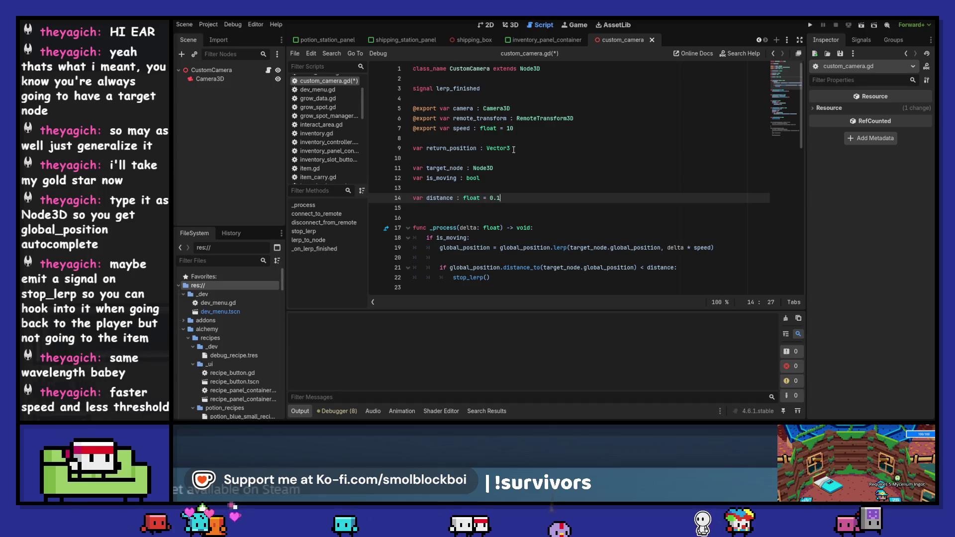
left_click(434, 138)
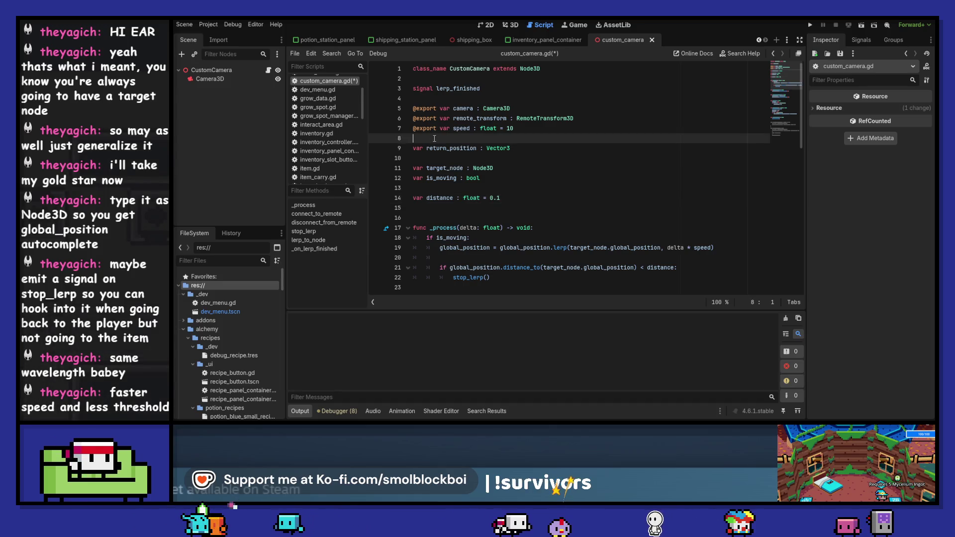
key("Return")
key("Up")
type("@export")
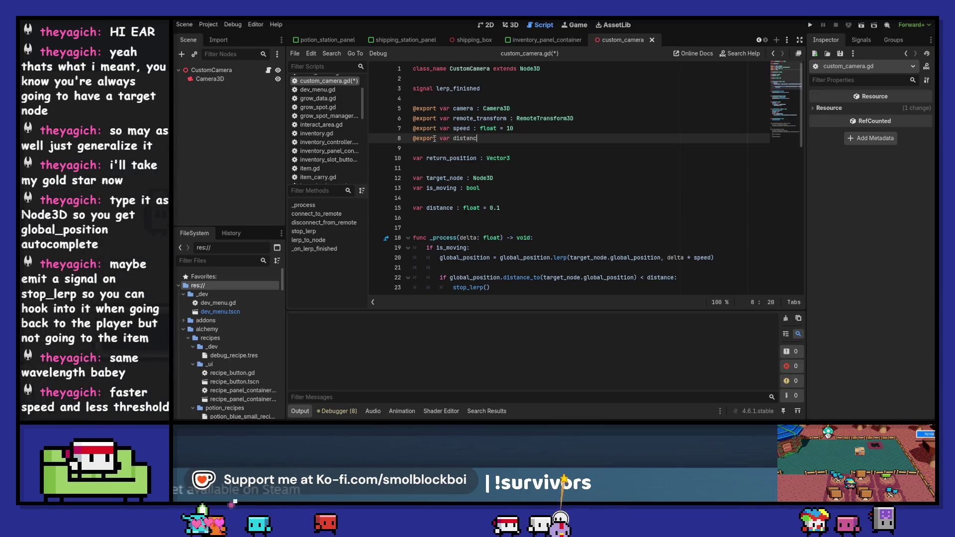
type(":")
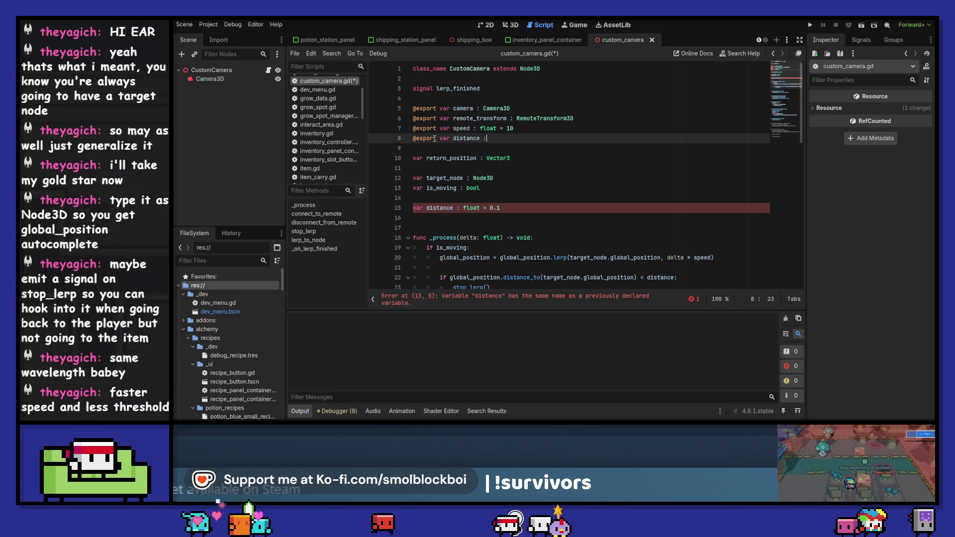
type(" fl= 0.1")
key("Up")
key("BackSpace")
key("BackSpace")
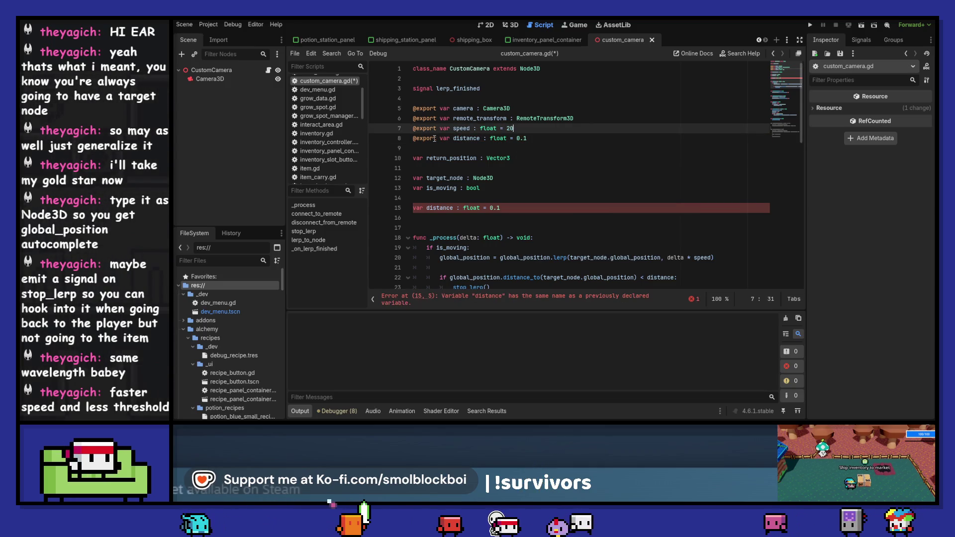
key("Down")
key("Down")
key("Down")
key("ctrl+shift+k")
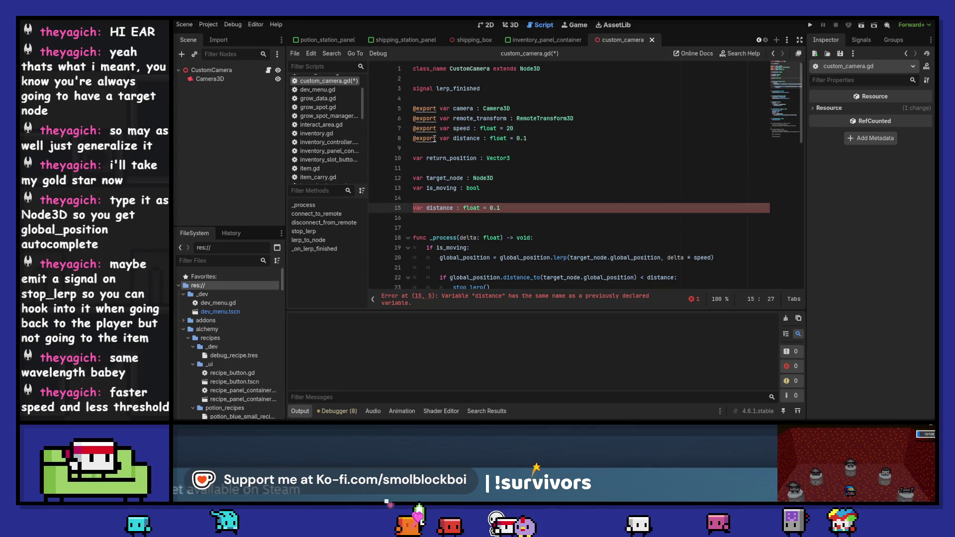
key("BackSpace")
key("ctrl+s")
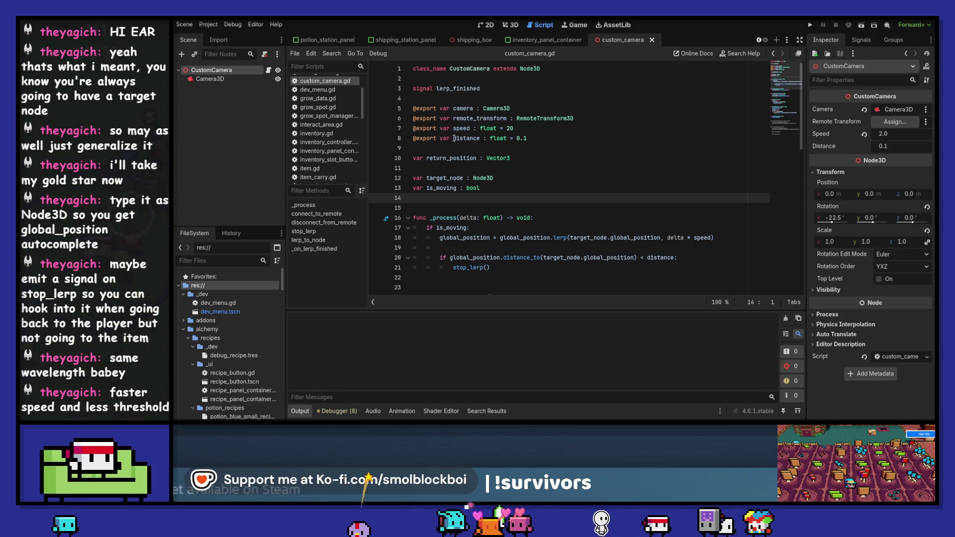
key("F5")
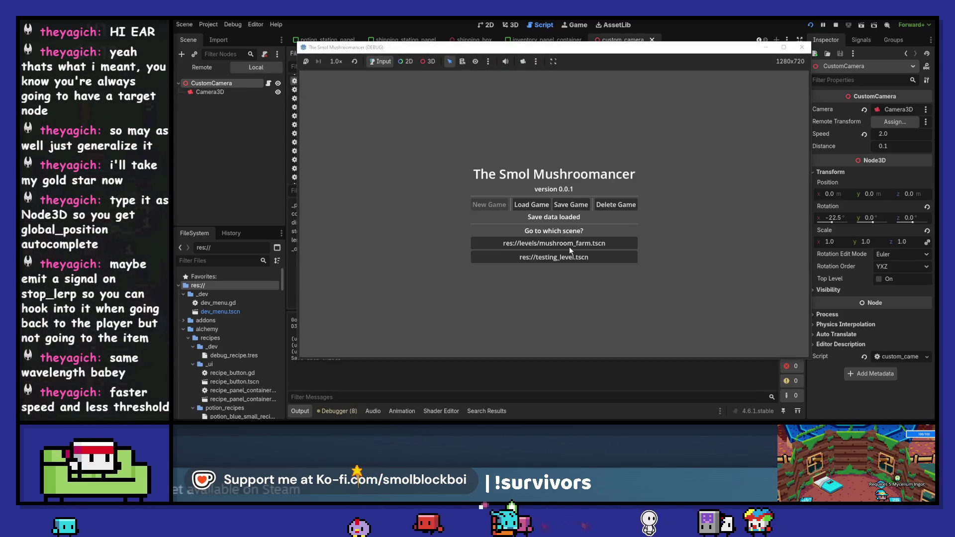
Load the mushroom_farm level, close the Shipping panel, and stop the game.
left_click(573, 247)
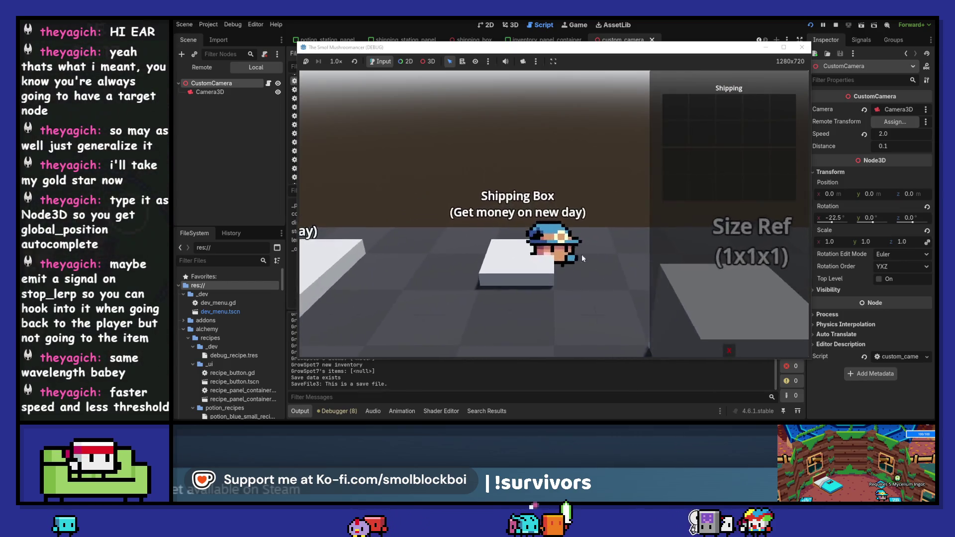
left_click(728, 353)
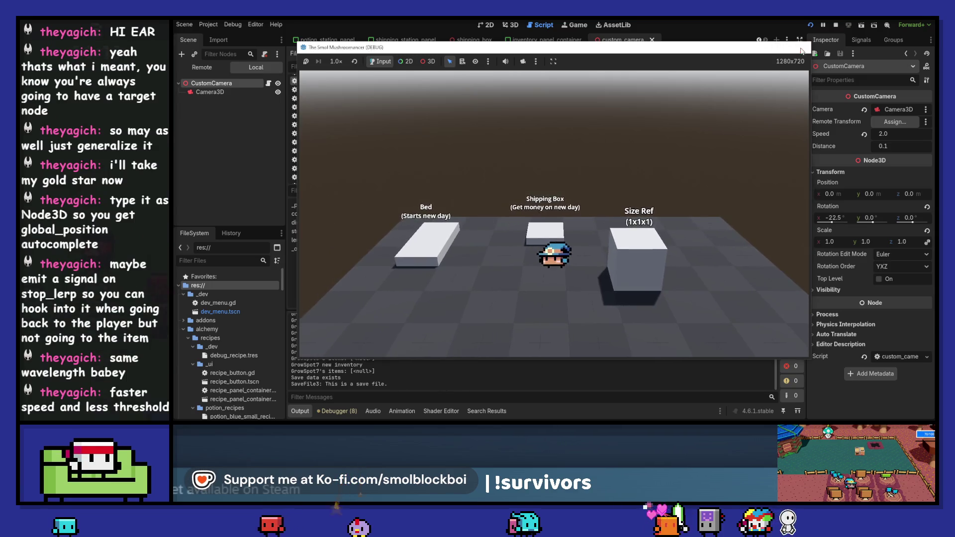
key("F8")
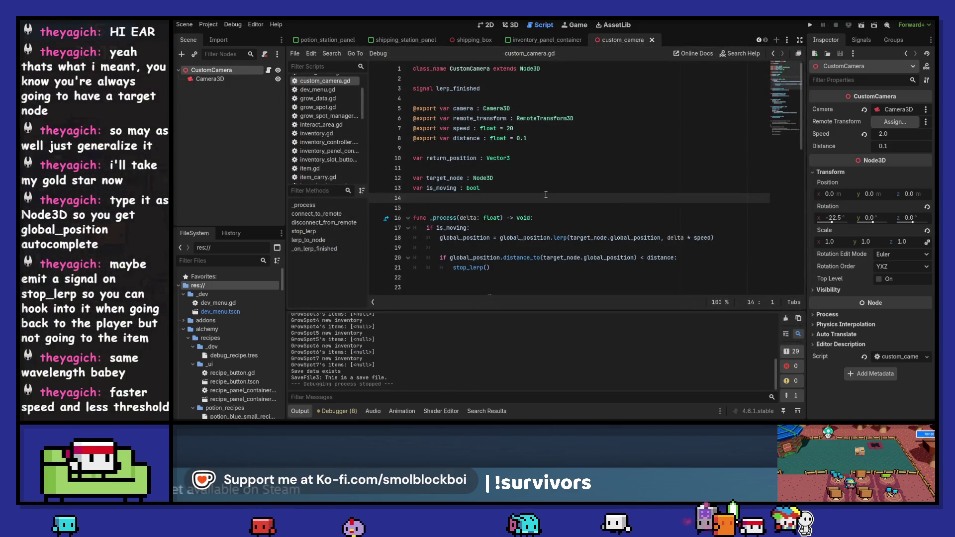
Revert the camera's Speed override, set the script's speed to 10, and relaunch the game.
left_click(864, 135)
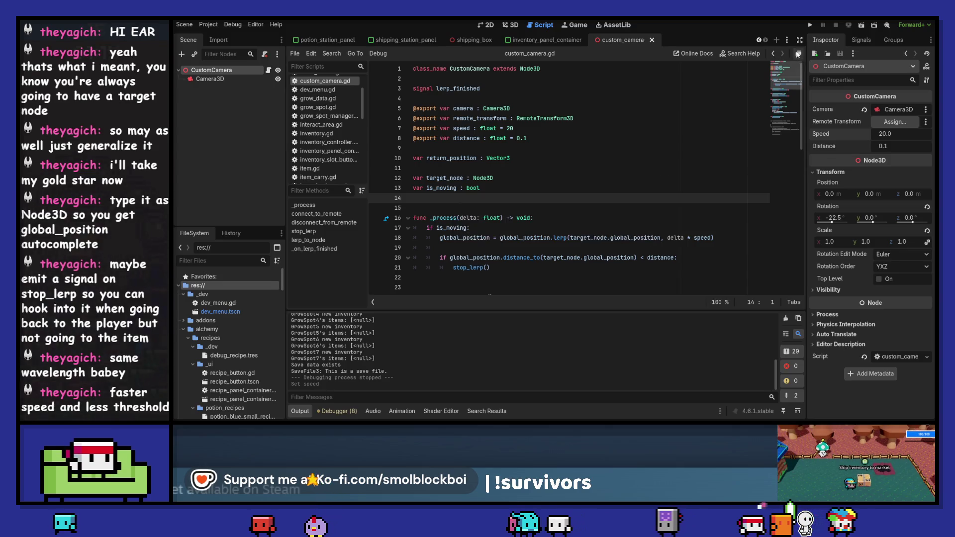
left_click(510, 128)
double_click(511, 129)
type("10")
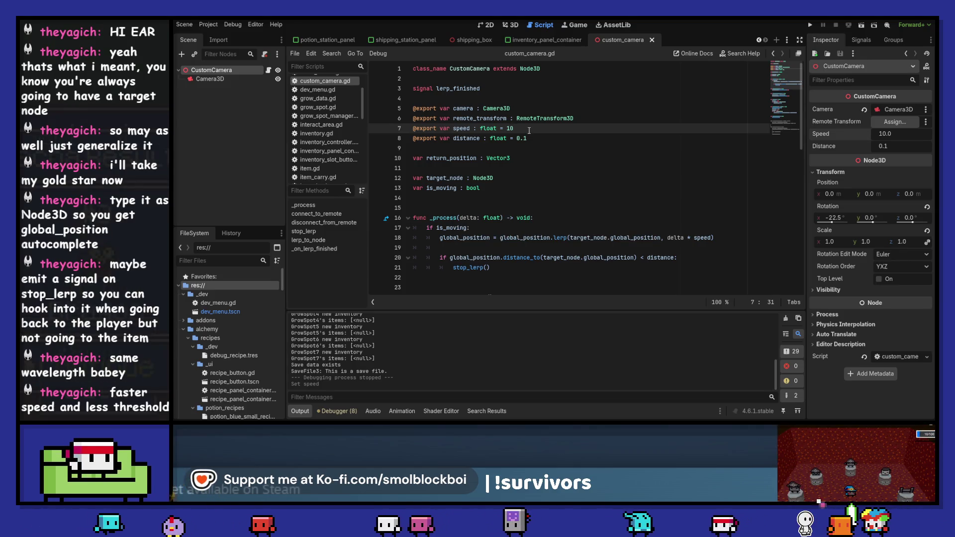
key("F5")
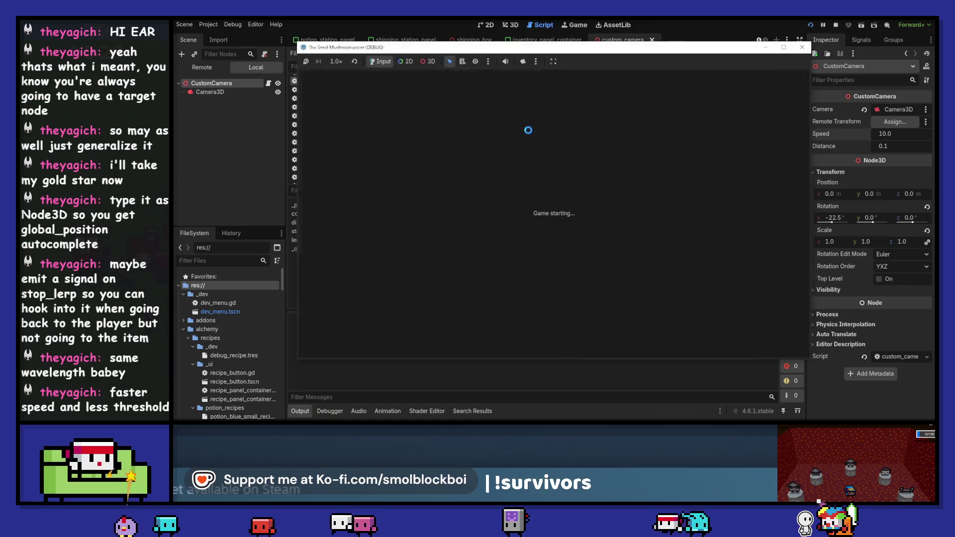
Walk to the Shipping Box, open and close its panel repeatedly to watch the camera zoom, then stop the game.
key("w")
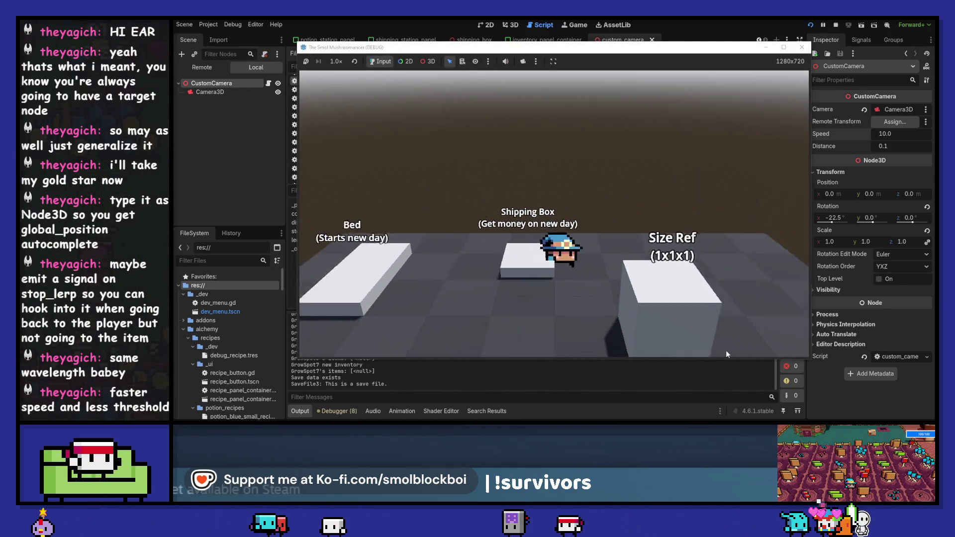
key("d")
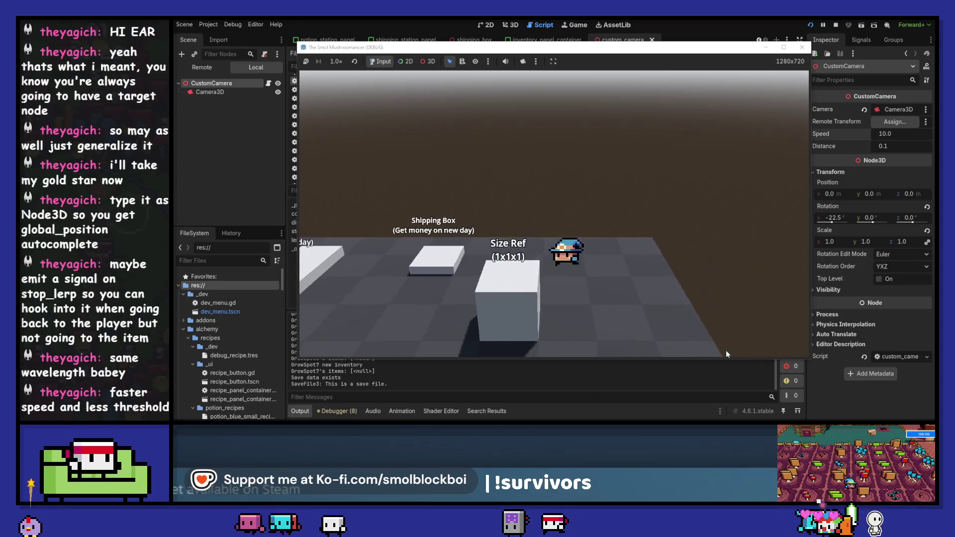
key("a")
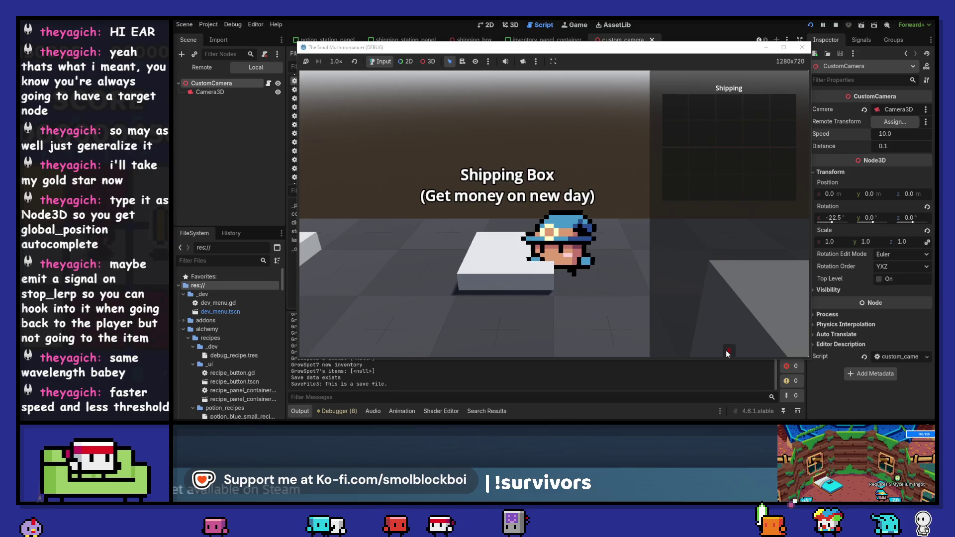
key("Escape")
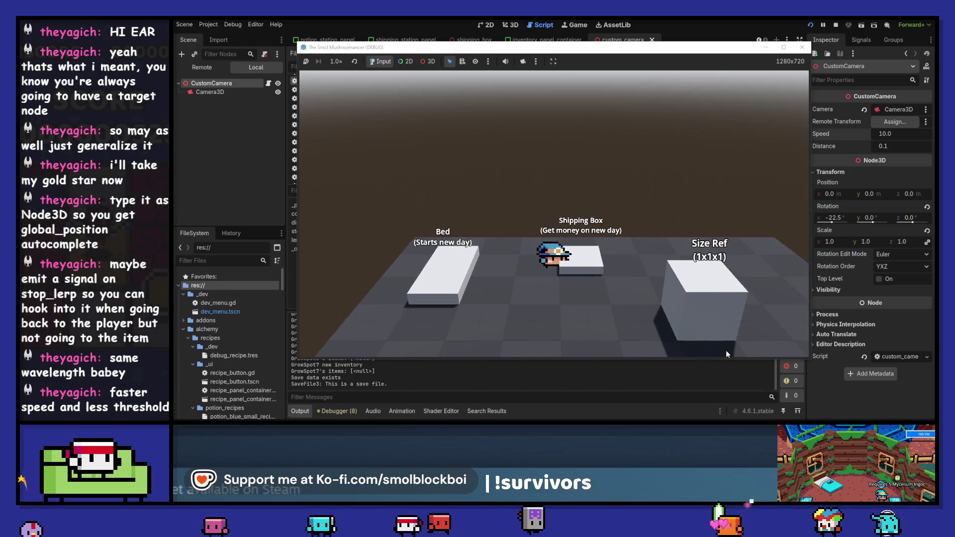
key("e")
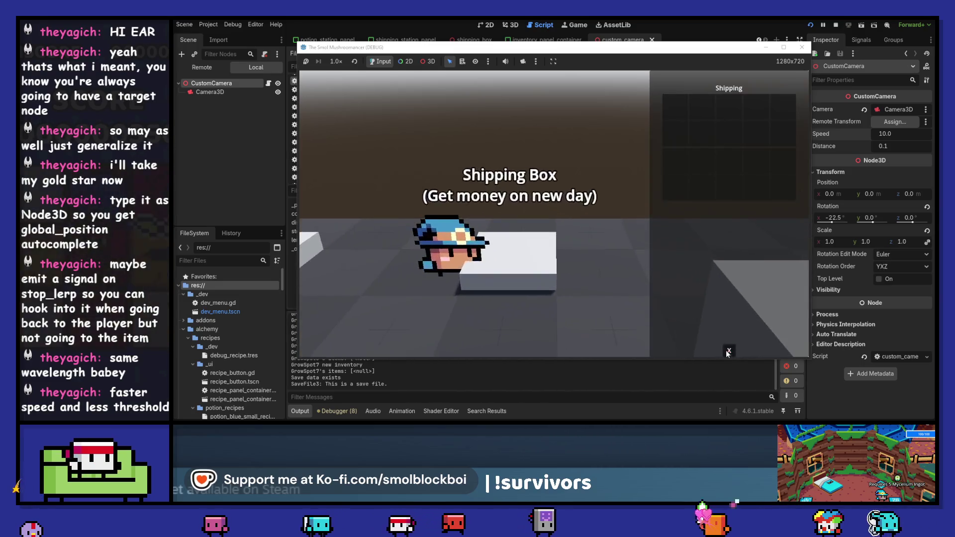
key("a")
key("e")
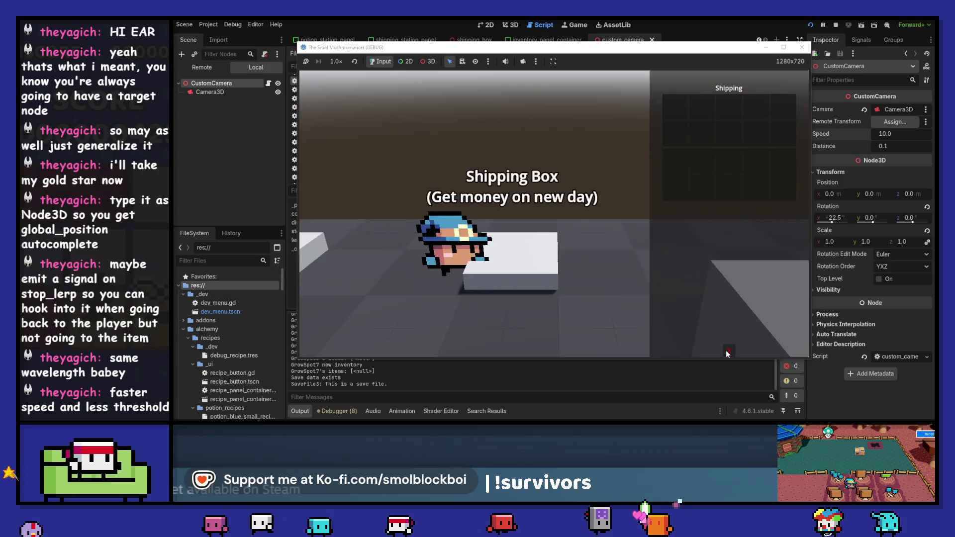
key("Escape")
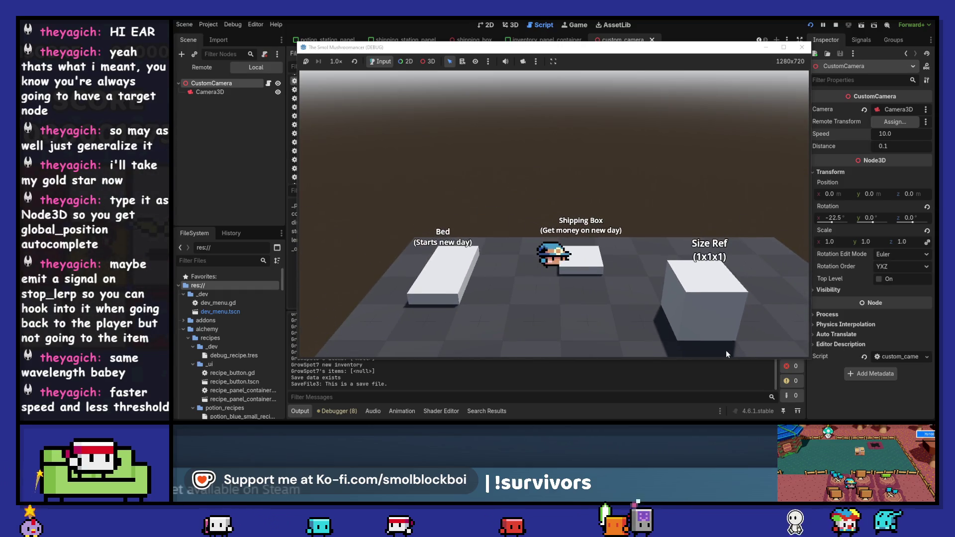
key("e")
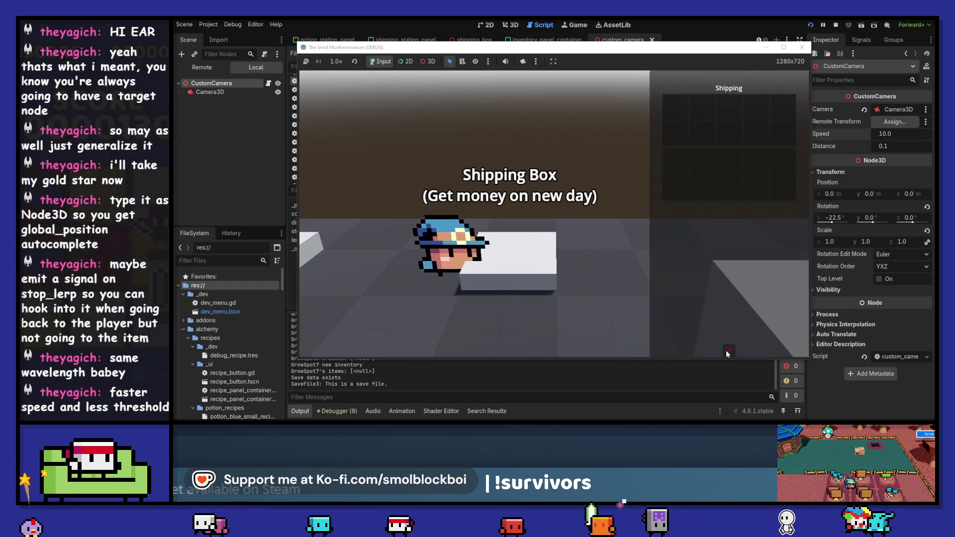
key("Escape")
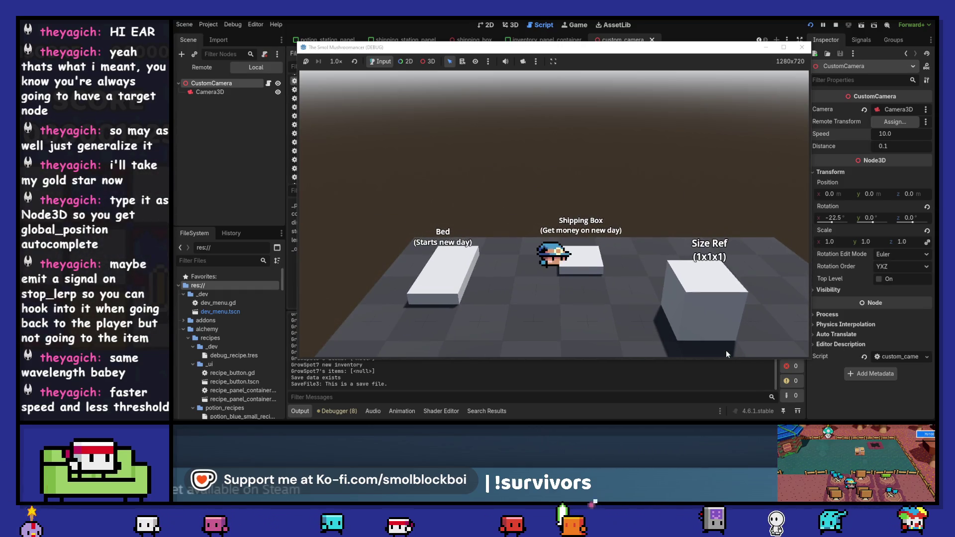
key("e")
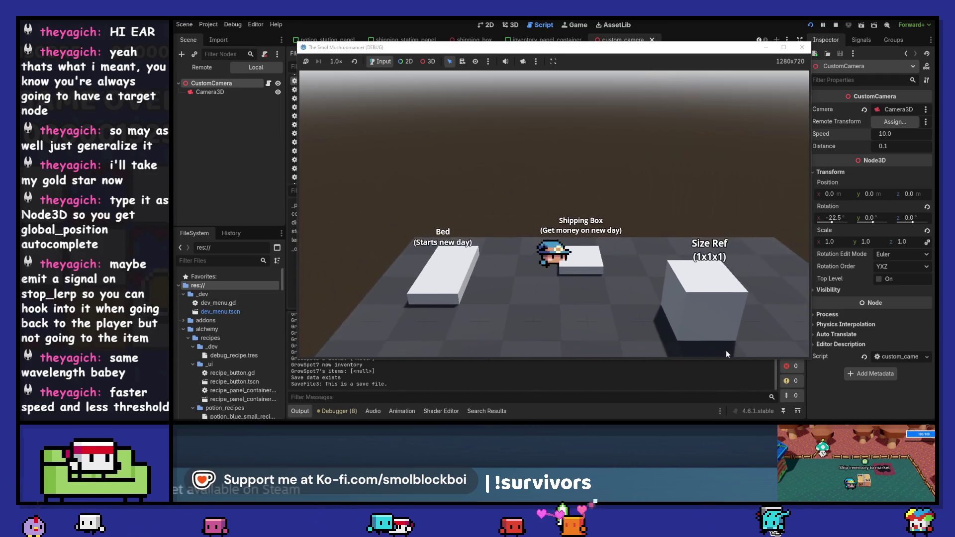
key("Escape")
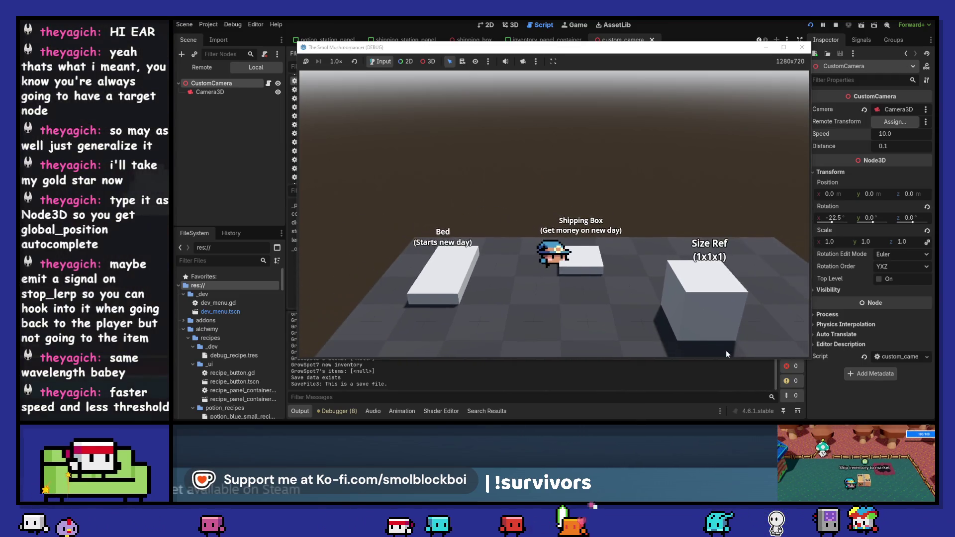
key("e")
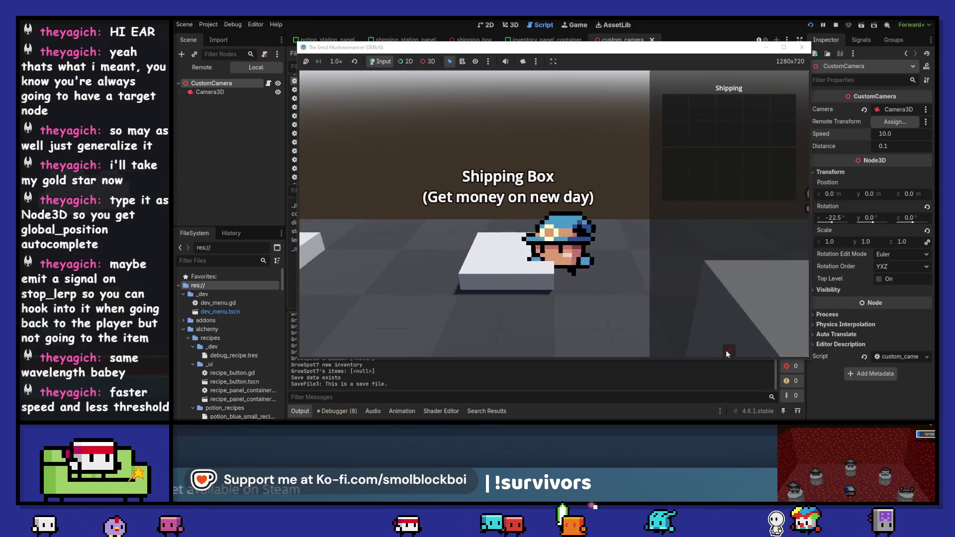
key("Escape")
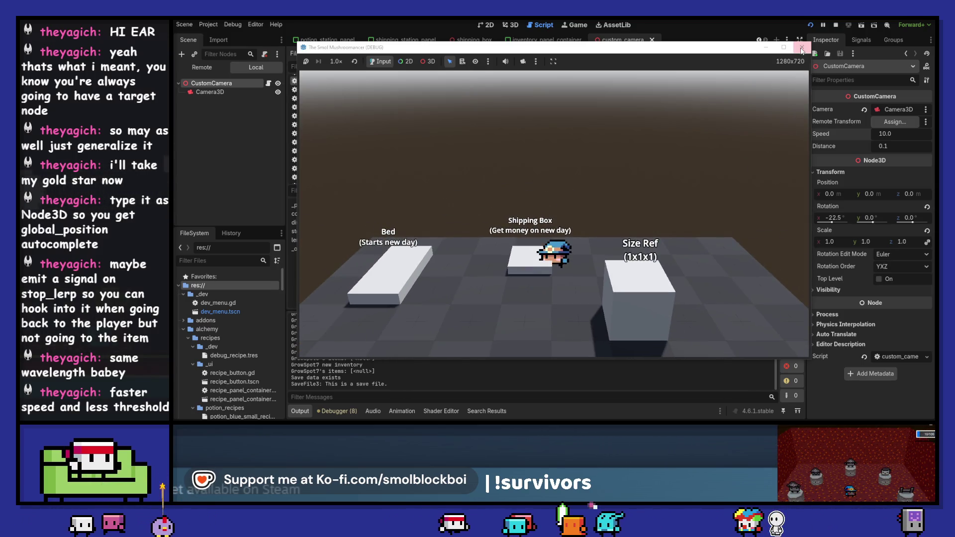
key("F8")
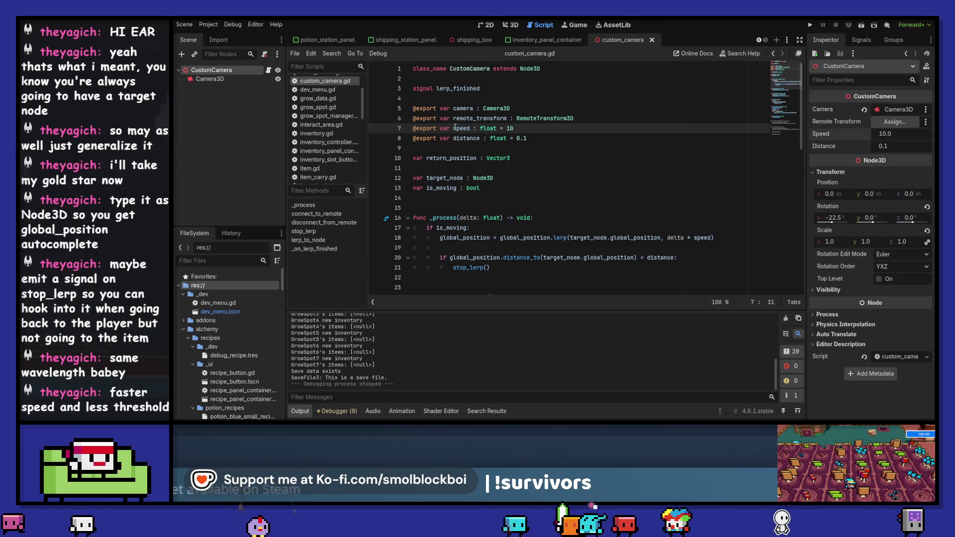
left_click(892, 147)
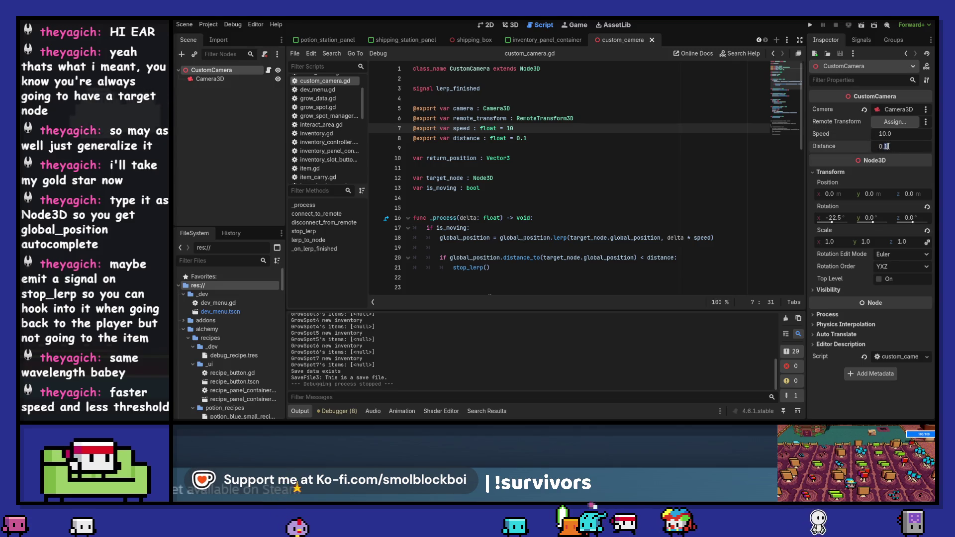
Set Distance to 0.05, then test the Shipping panel in the testing level and stop the game.
type("05")
key("Return")
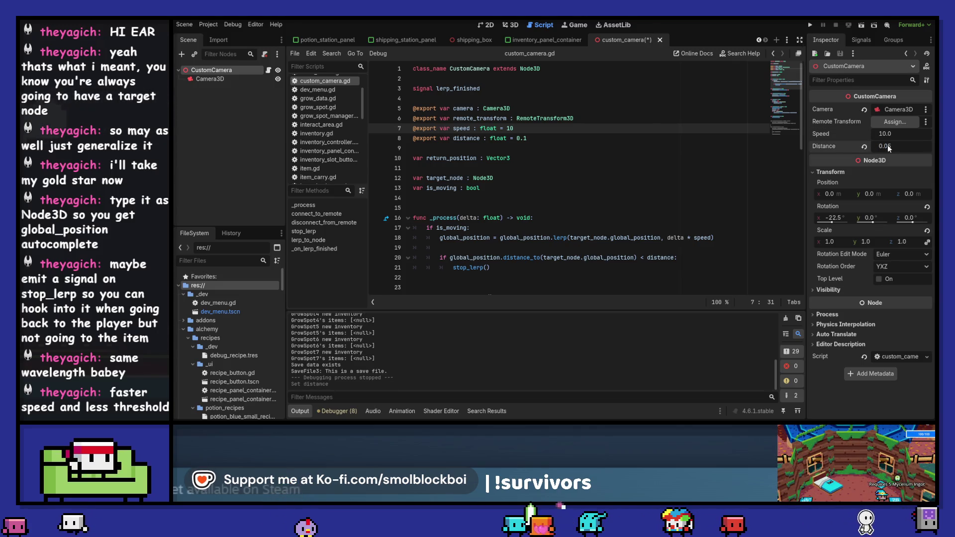
left_click(809, 25)
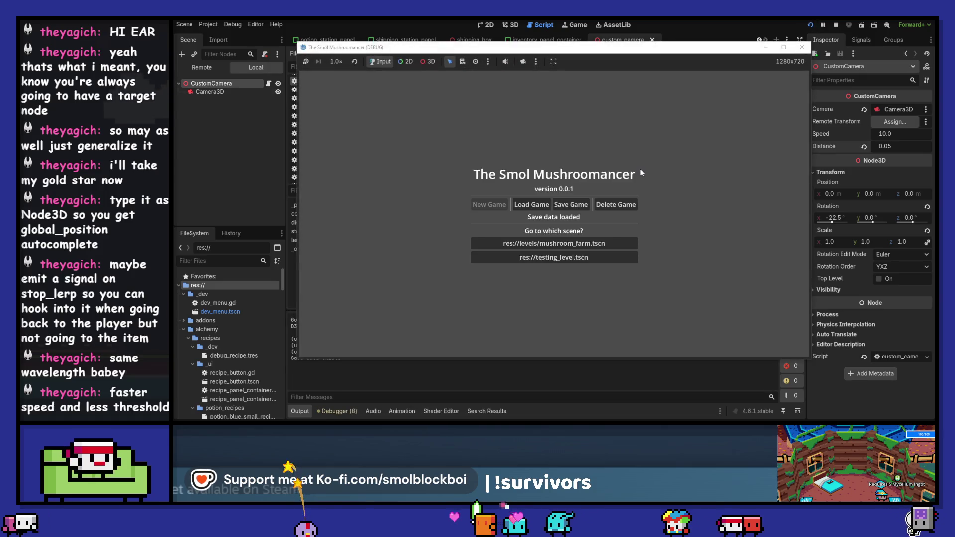
left_click(565, 257)
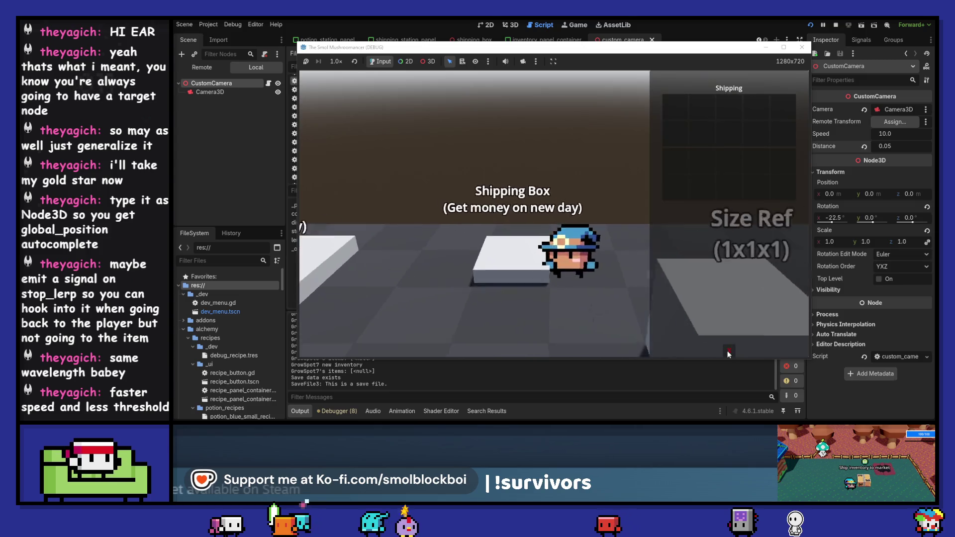
left_click(727, 353)
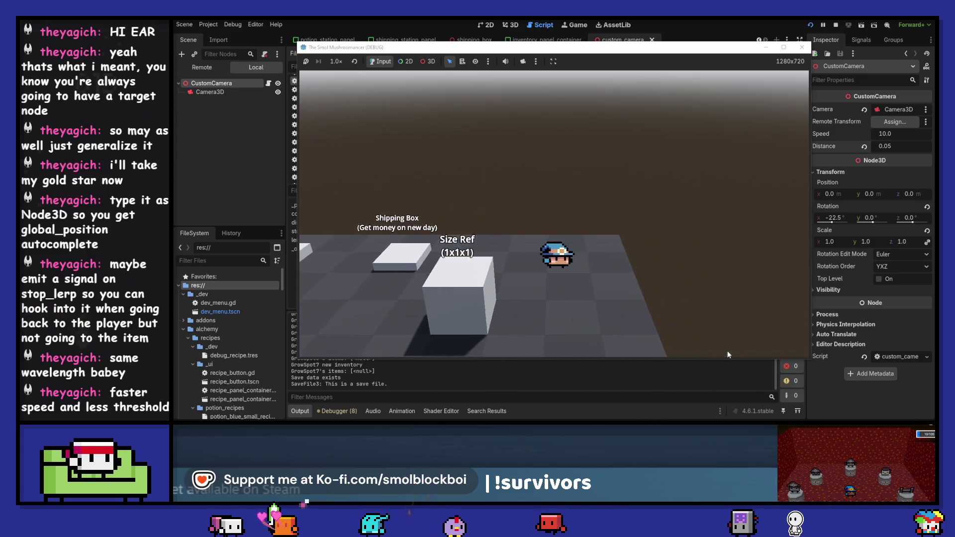
left_click(800, 50)
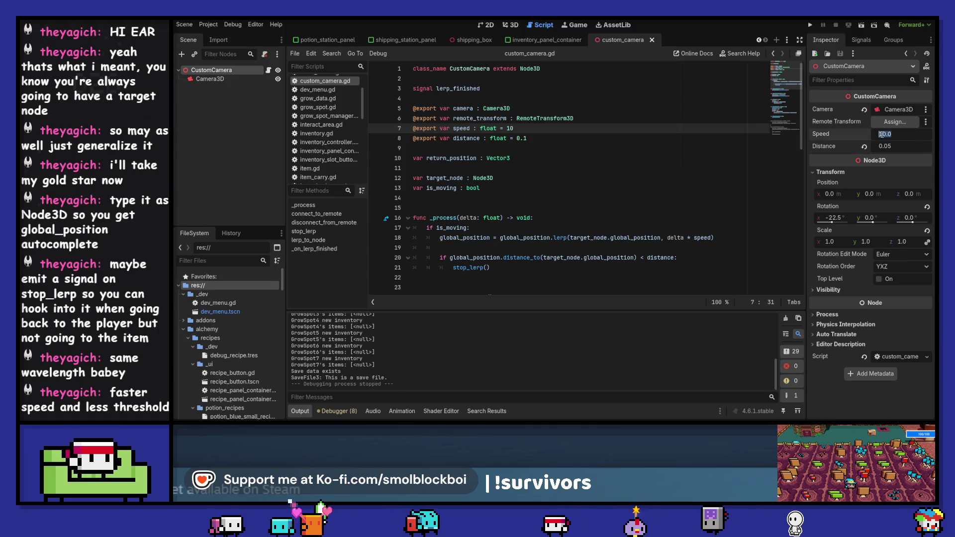
Set the camera's Speed to 20 and run the testing level.
type("2")
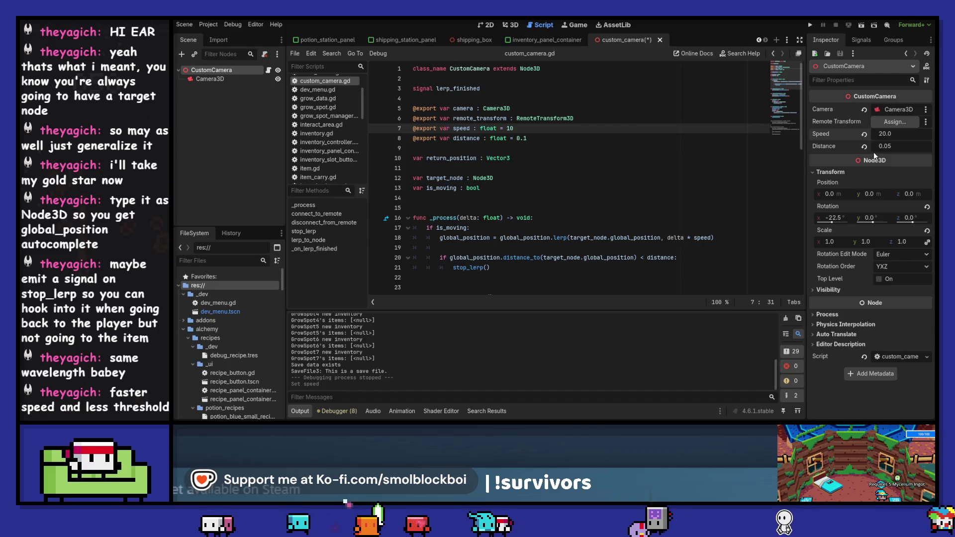
left_click(810, 25)
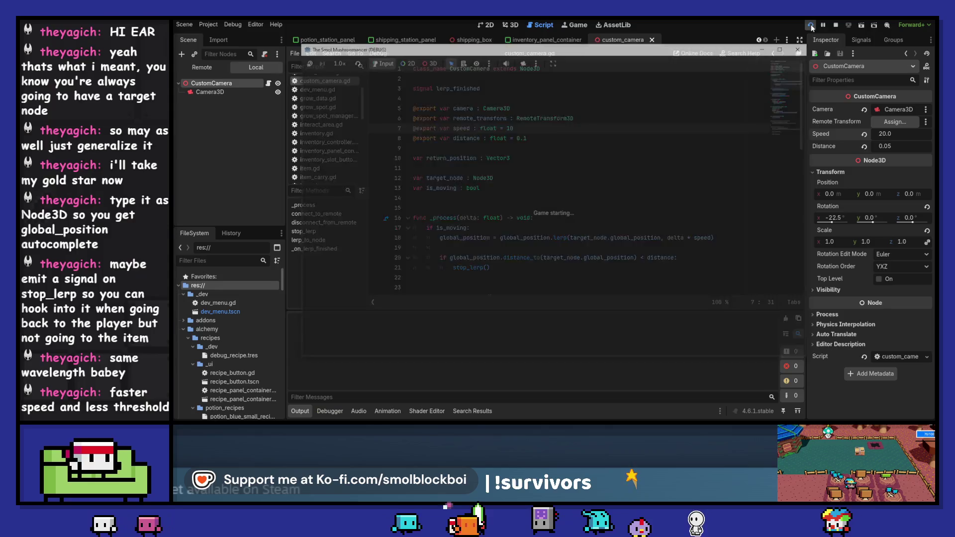
left_click(576, 243)
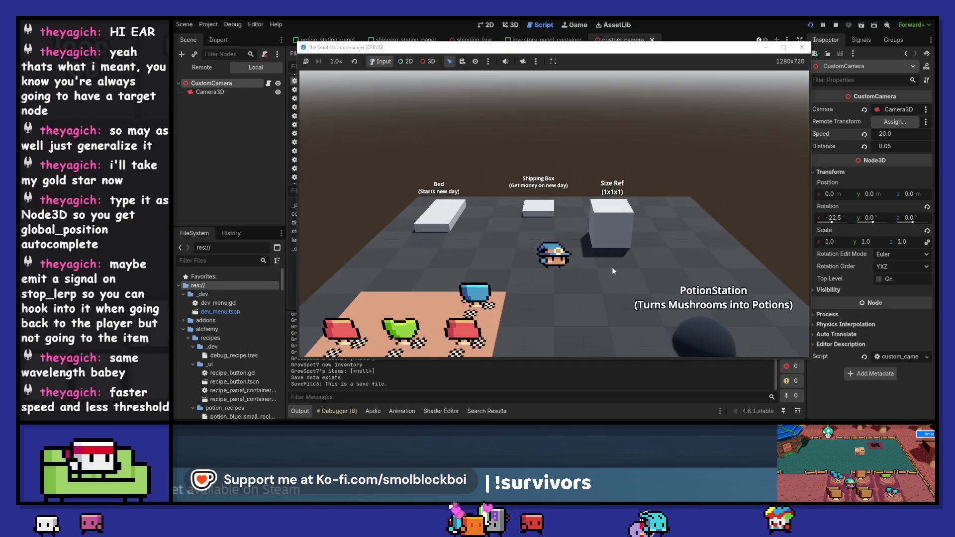
Walk to the Shipping Box, toggle its panel several times to check the camera move, then stop the game.
key("w")
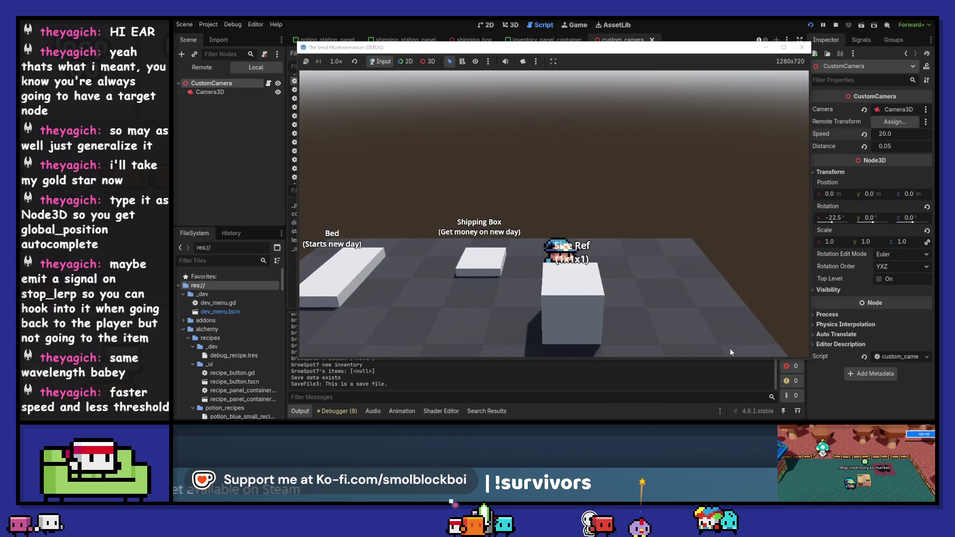
key("a")
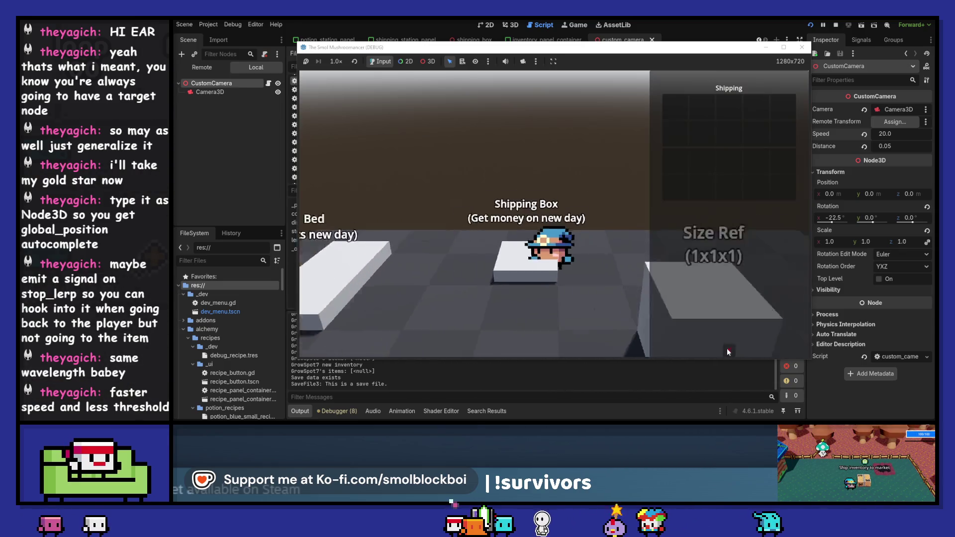
key("d")
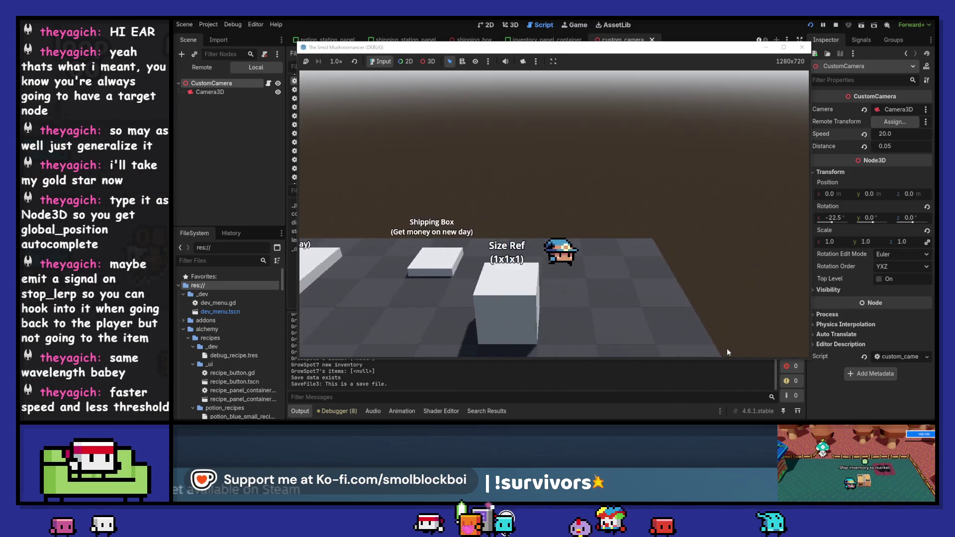
key("a")
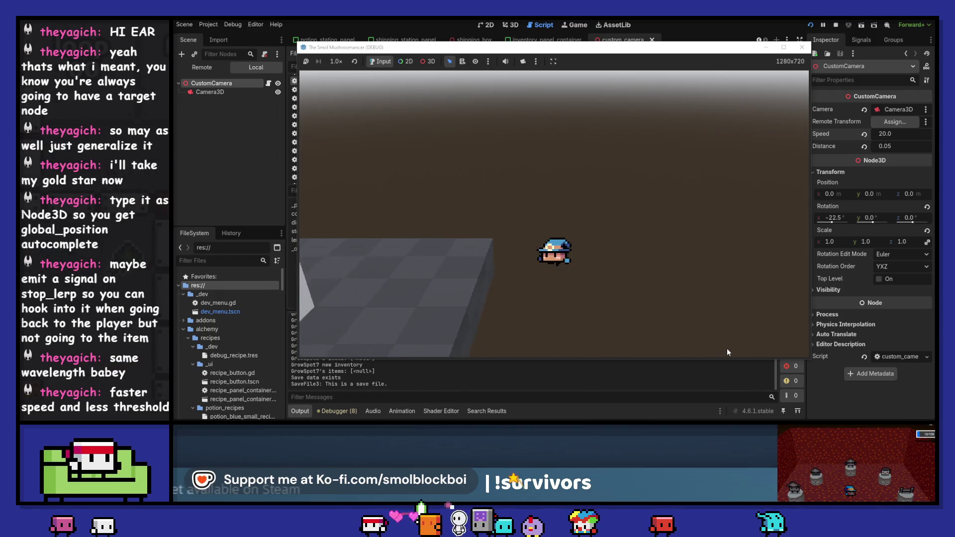
key("a")
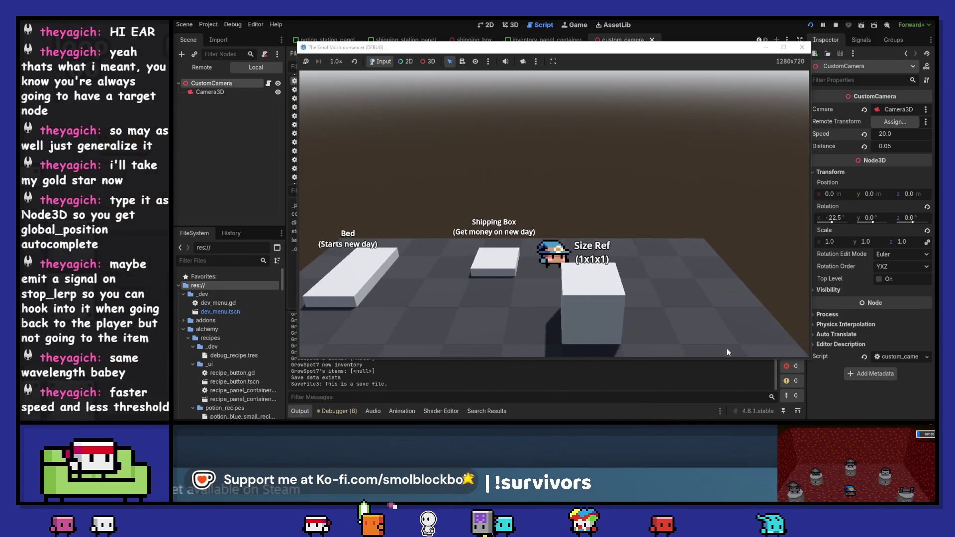
key("e")
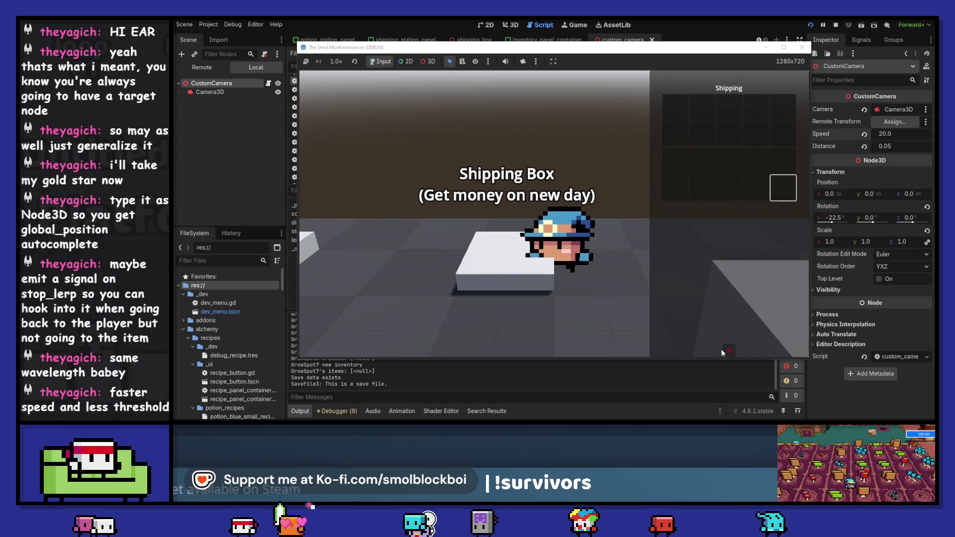
key("e")
key("d")
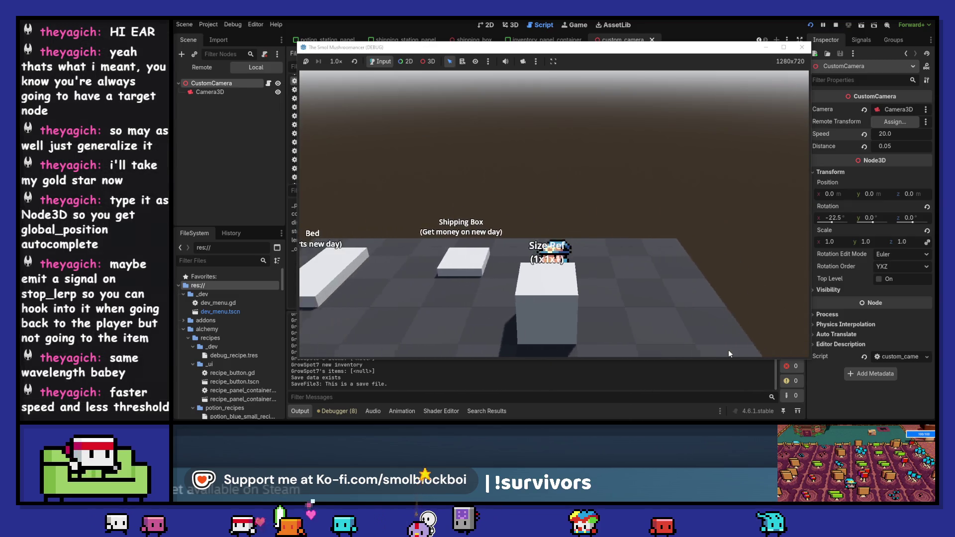
key("a")
key("e")
key("e")
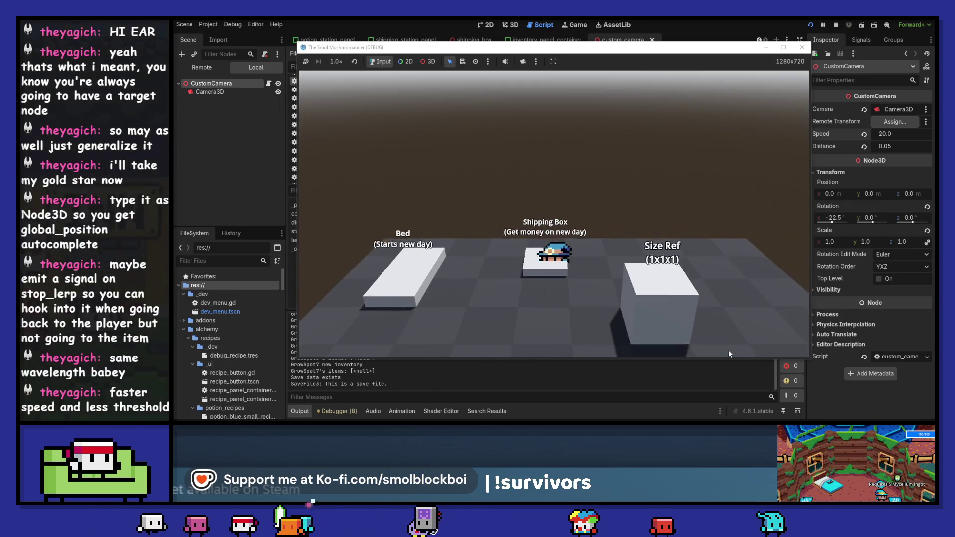
key("e")
key("e")
key("a")
key("e")
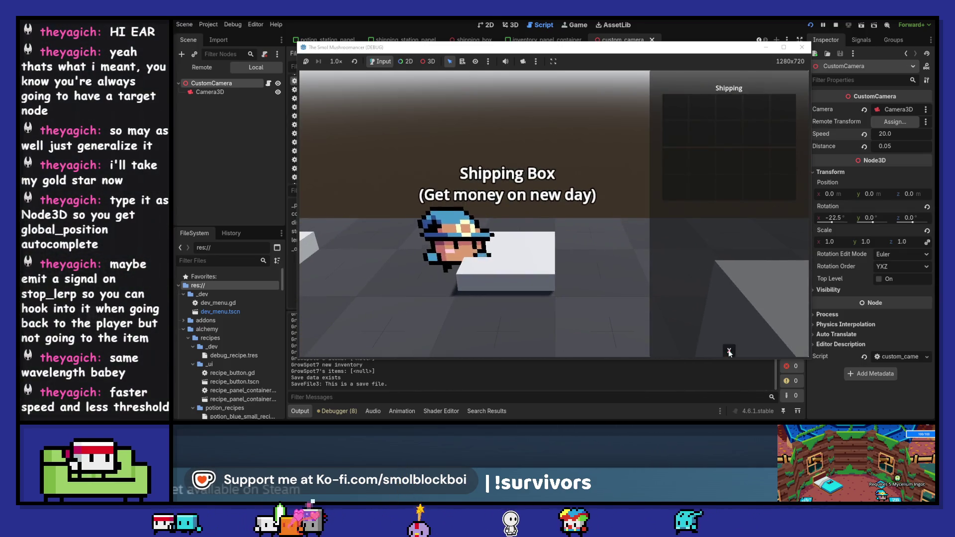
key("e")
key("e")
key("e")
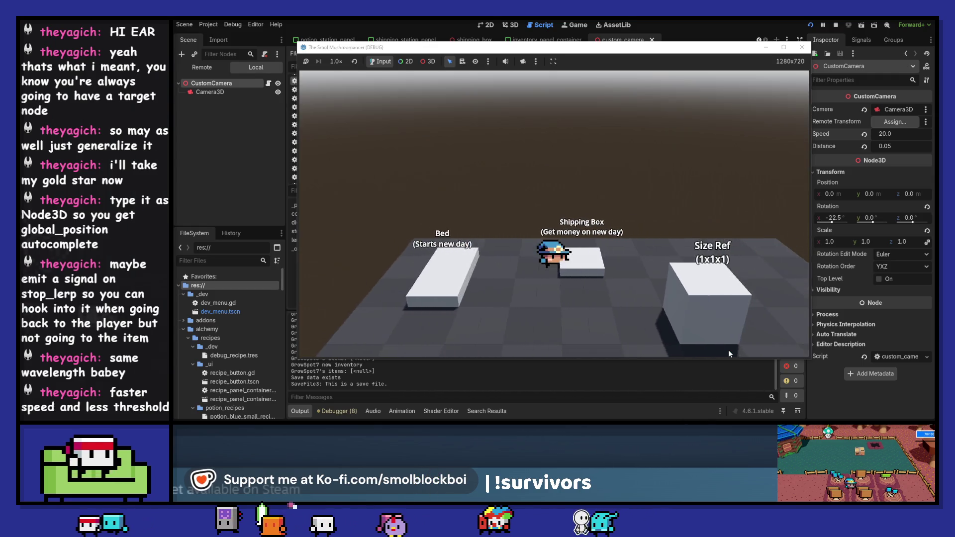
key("e")
key("e")
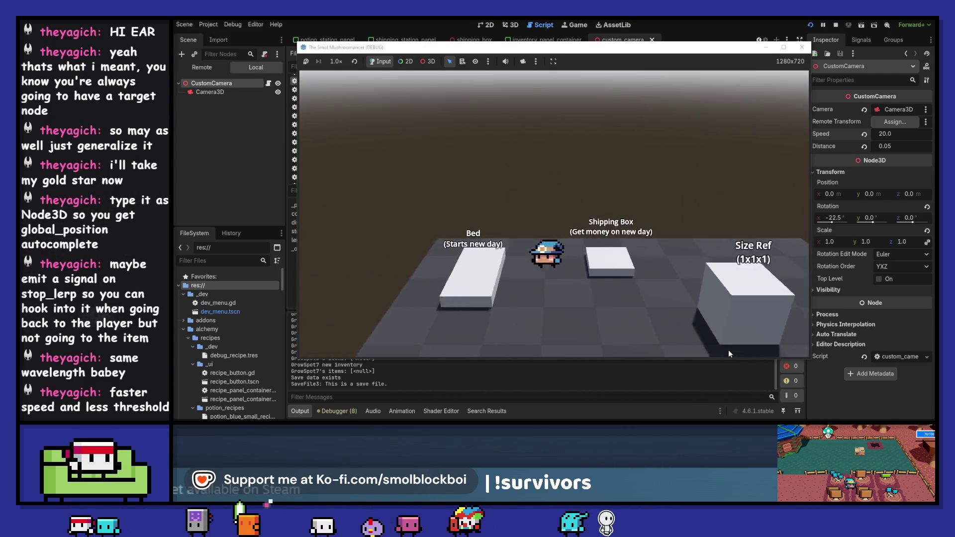
key("a")
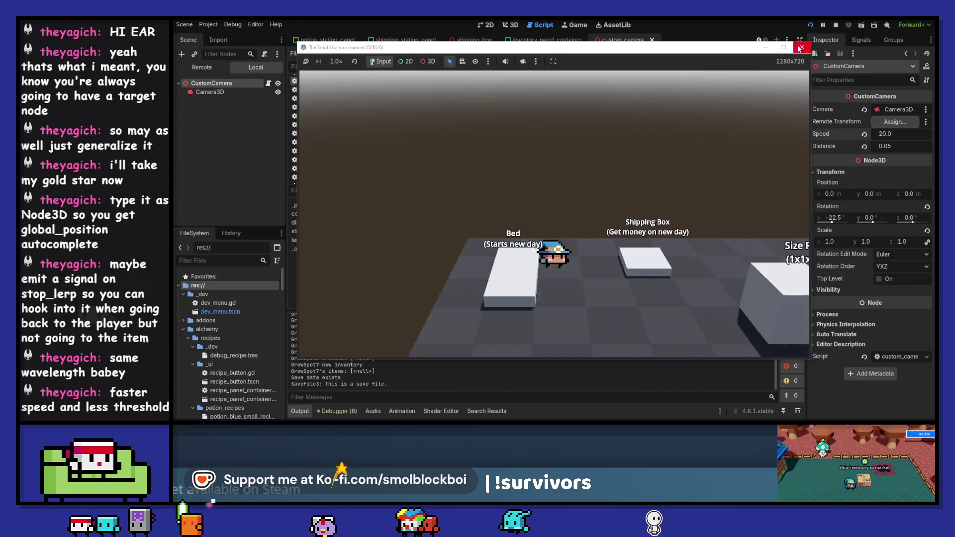
key("F8")
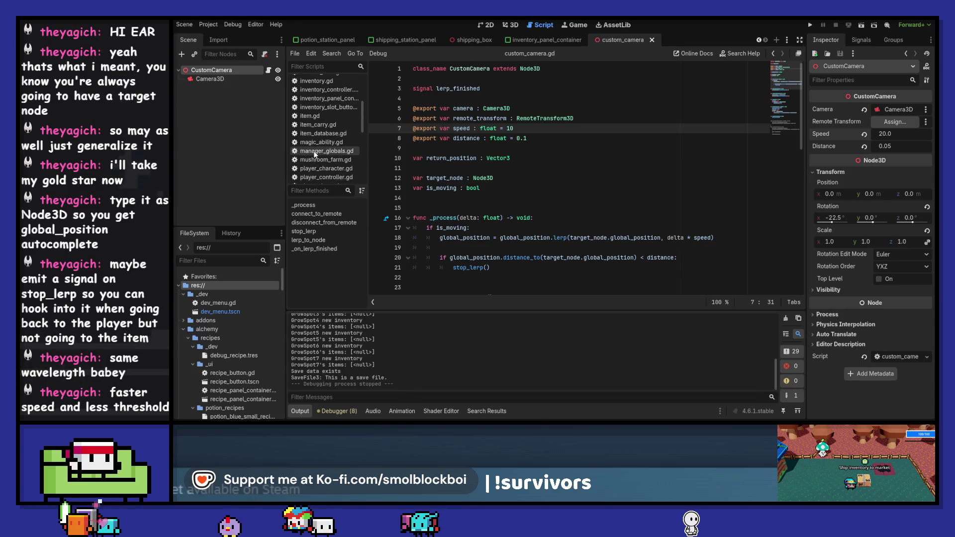
Switch the script editor to player_character.gd.
scroll(314, 155, "up", 5)
left_click(784, 45)
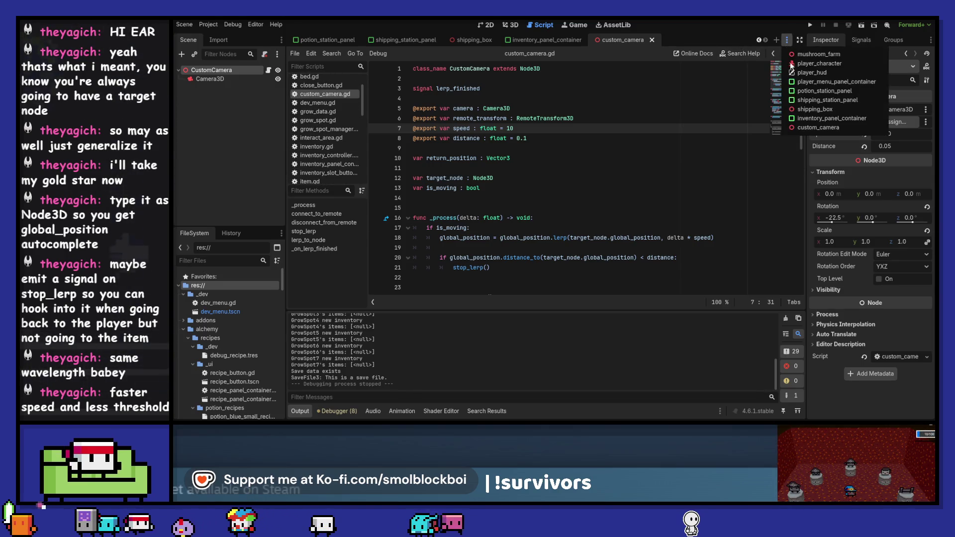
left_click(821, 72)
Open the CharacterController's script, inspect its node, and open the CharacterController scene.
scroll(627, 121, "up", 10)
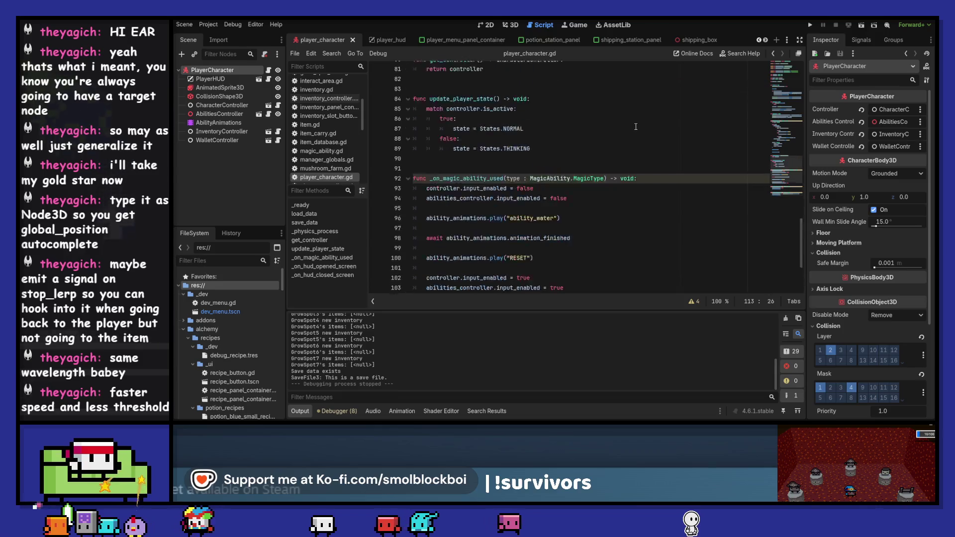
left_click(279, 107)
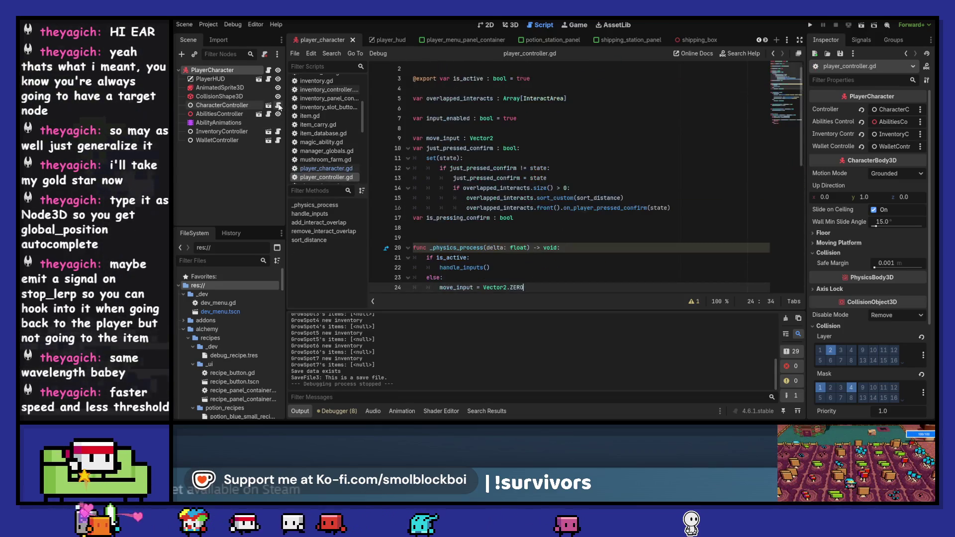
left_click(239, 102)
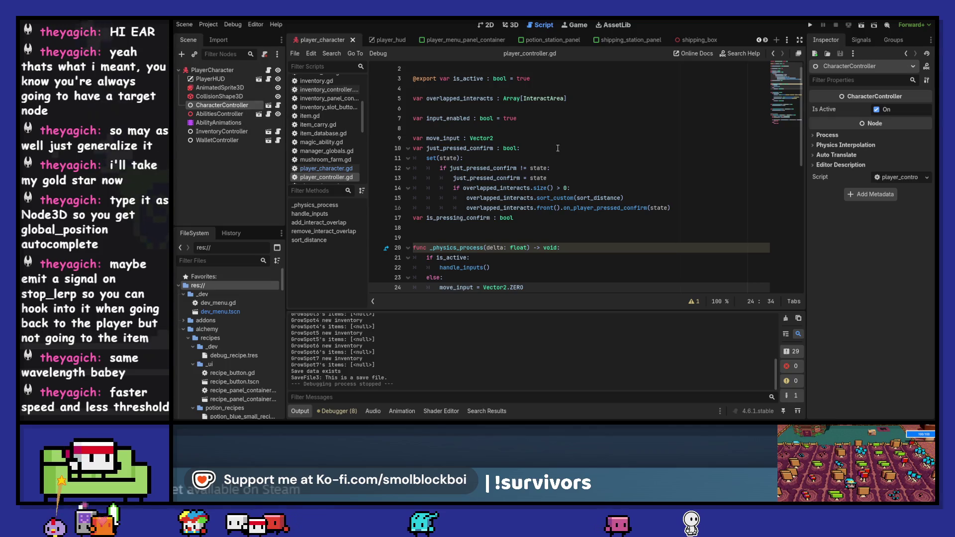
scroll(557, 148, "up", 1)
scroll(557, 148, "down", 4)
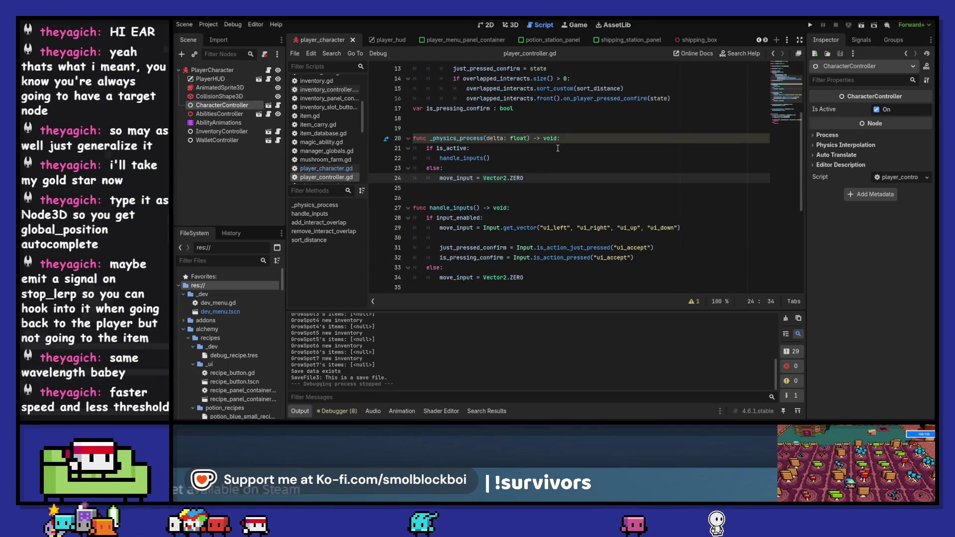
scroll(558, 148, "up", 4)
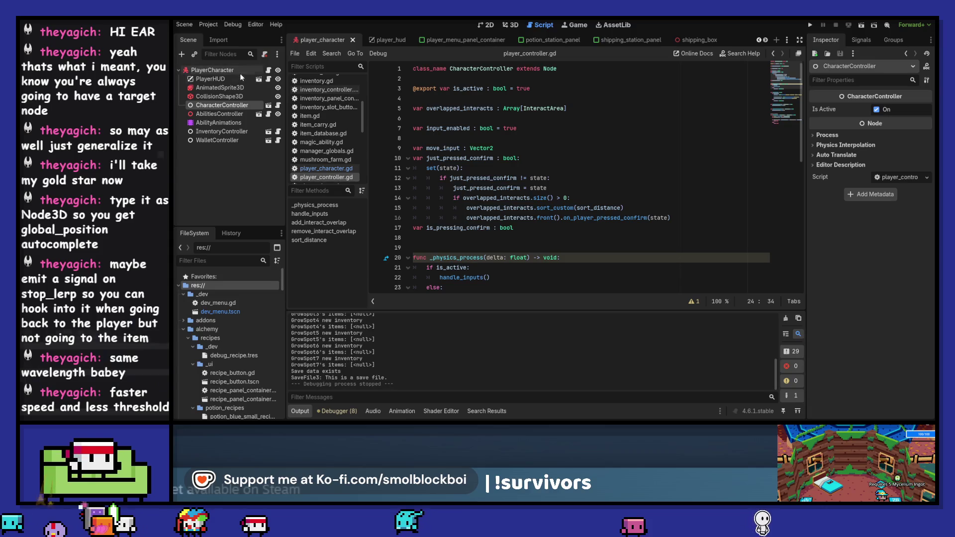
left_click(269, 106)
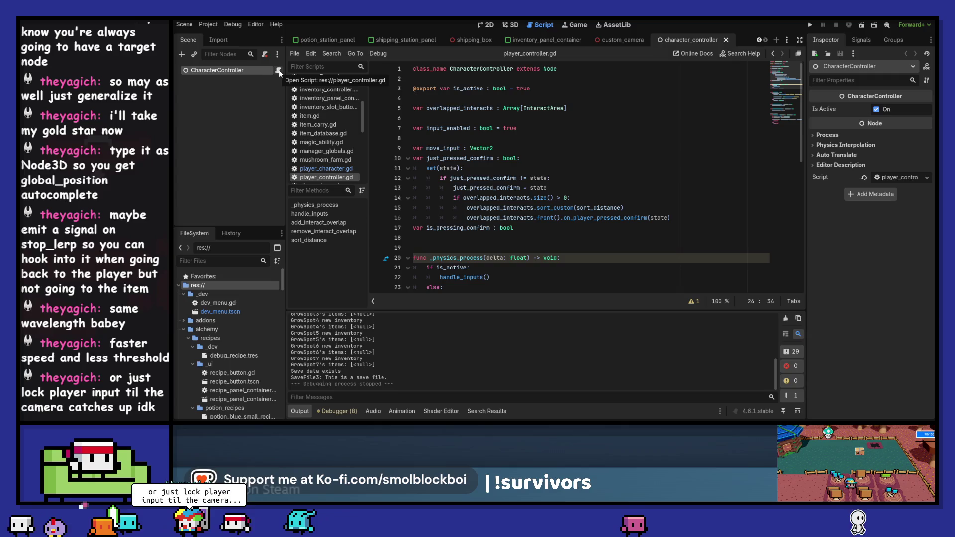
Look over the CharacterController script, then return to player_character.gd at its top.
left_click(612, 147)
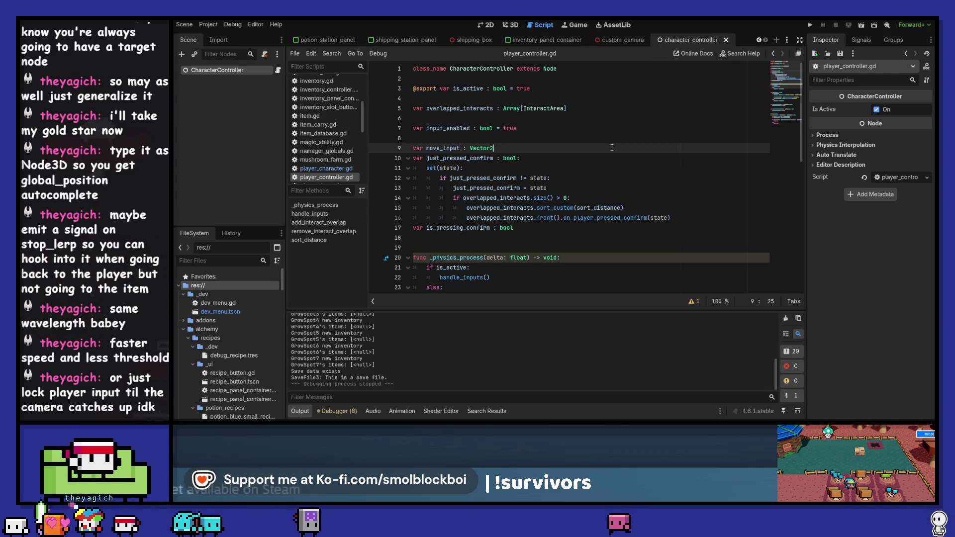
left_click(617, 143)
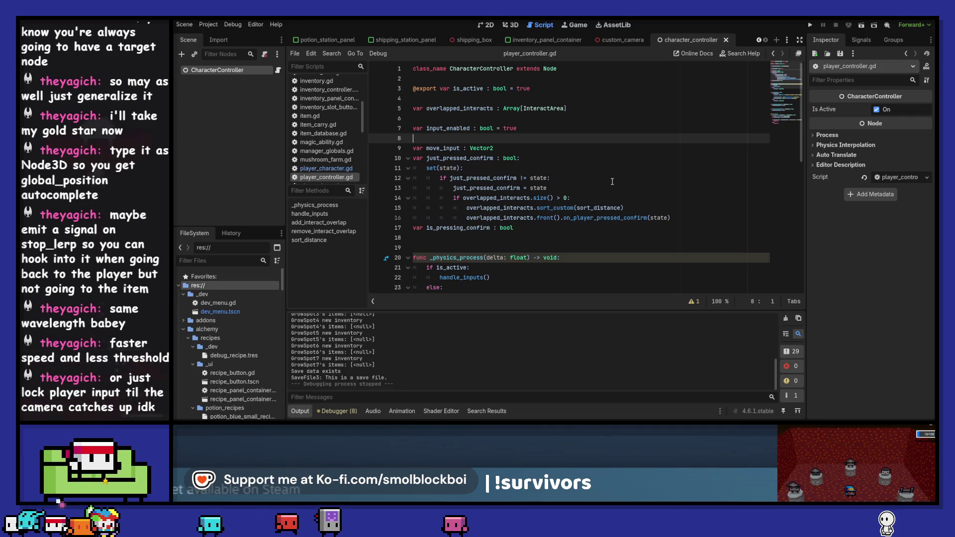
scroll(612, 181, "down", 4)
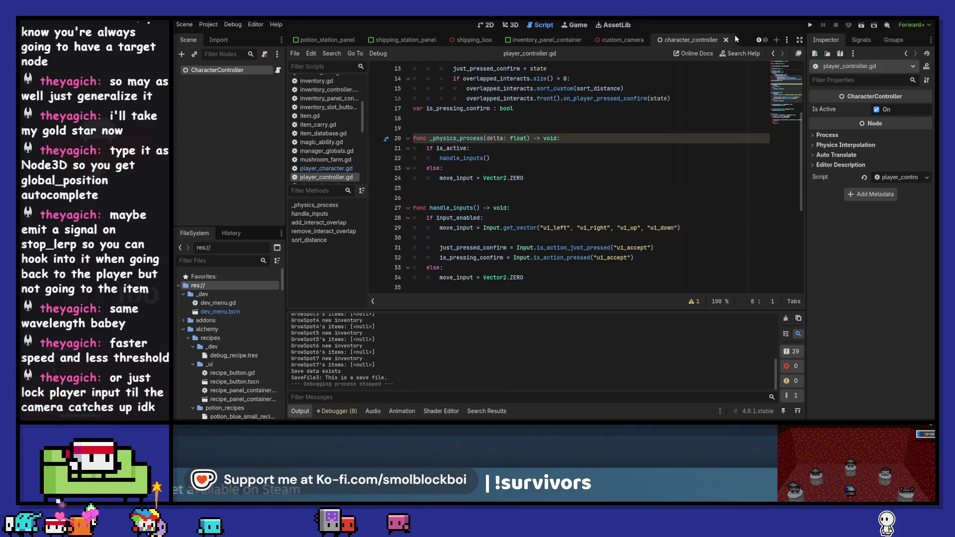
left_click(788, 42)
left_click(801, 60)
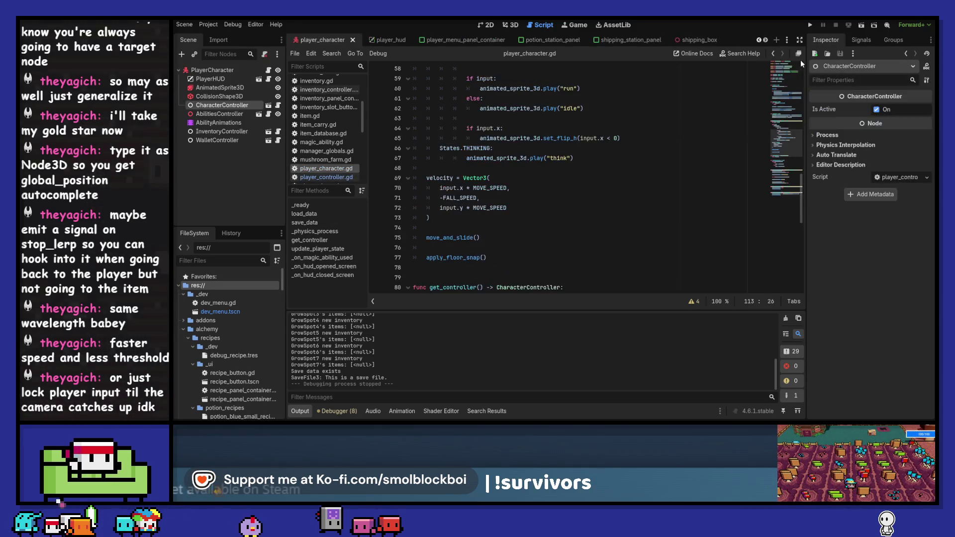
scroll(641, 158, "up", 19)
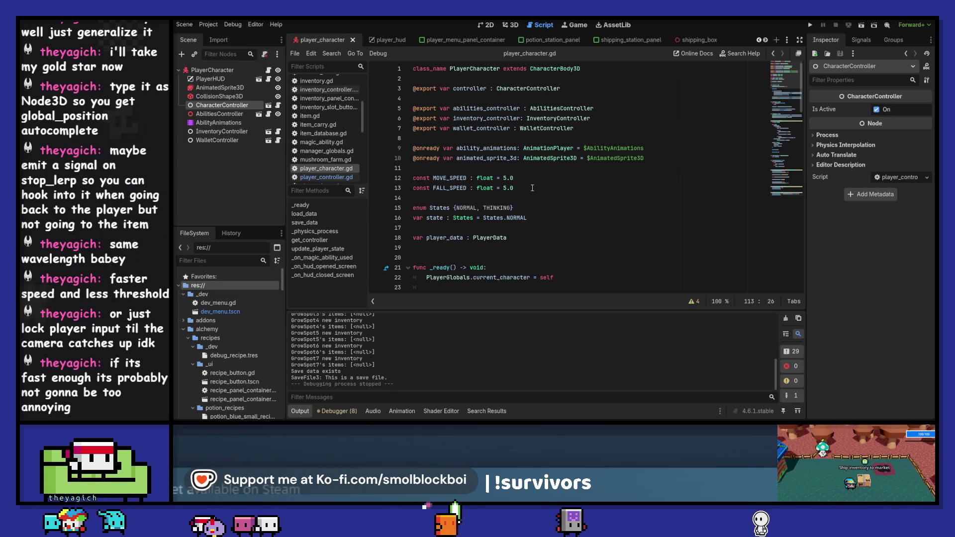
Select PlayerCharacter, view shipping_box's camera call, clear the Output log, and return to player_character.
left_click(273, 68)
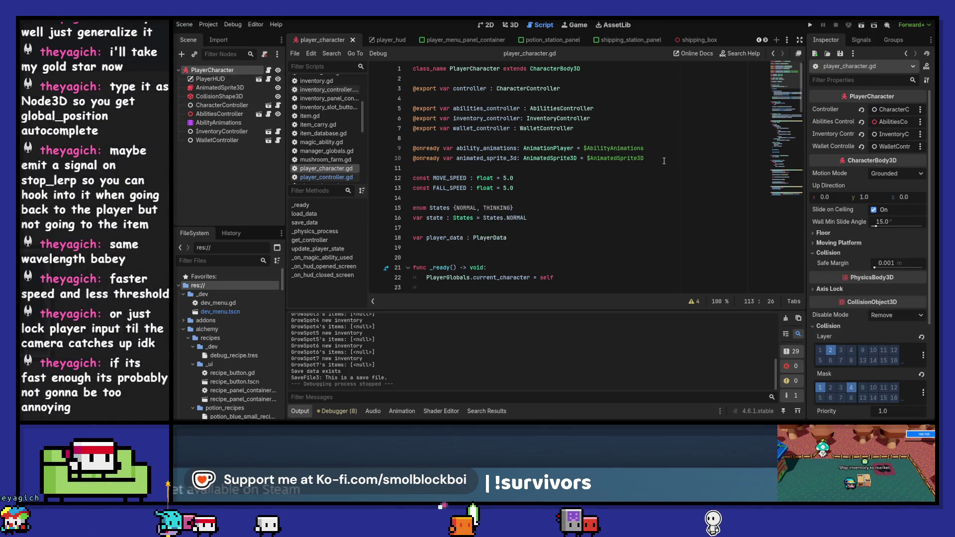
scroll(663, 161, "down", 3)
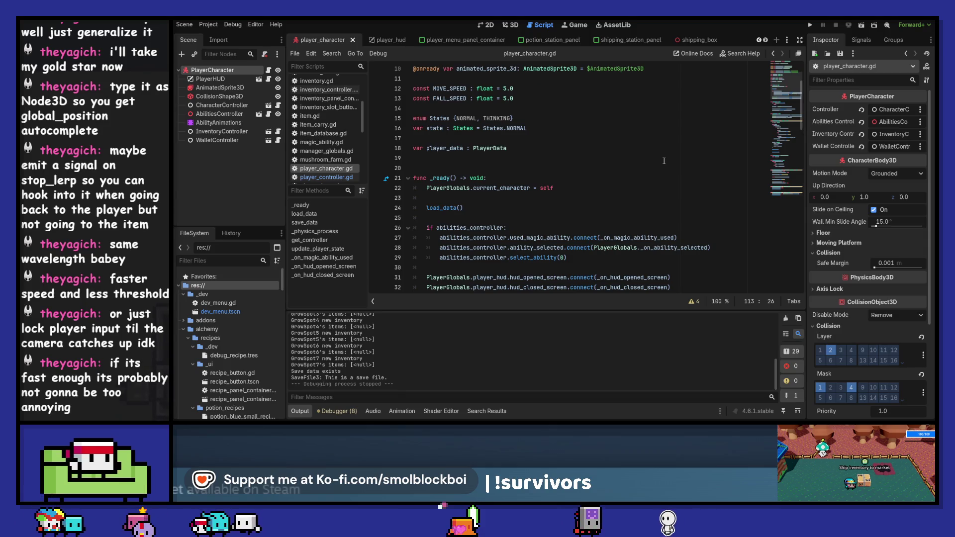
left_click(703, 41)
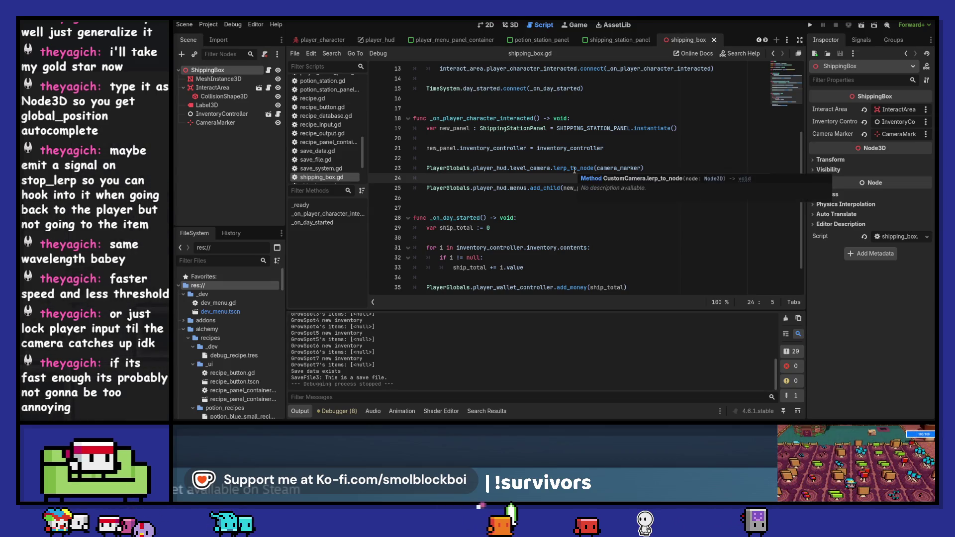
left_click(786, 319)
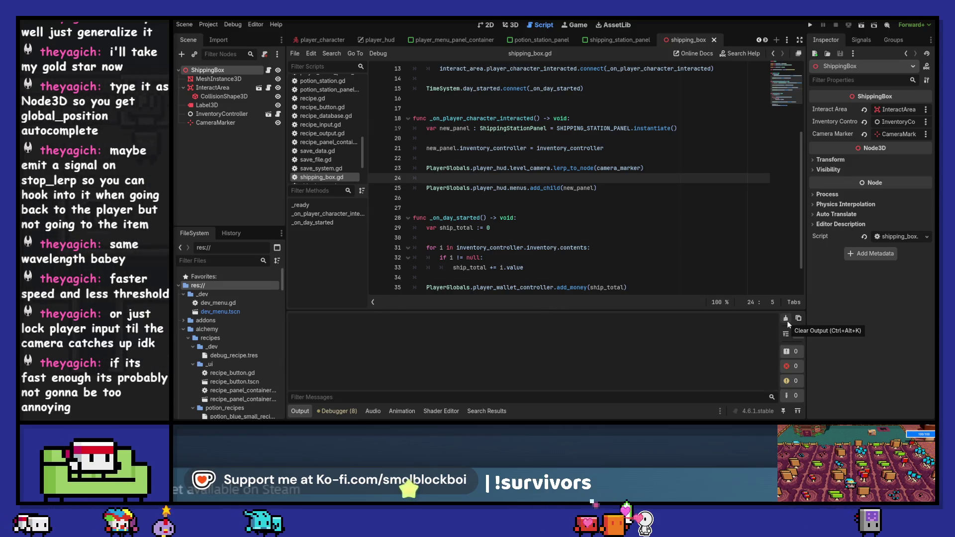
left_click(308, 43)
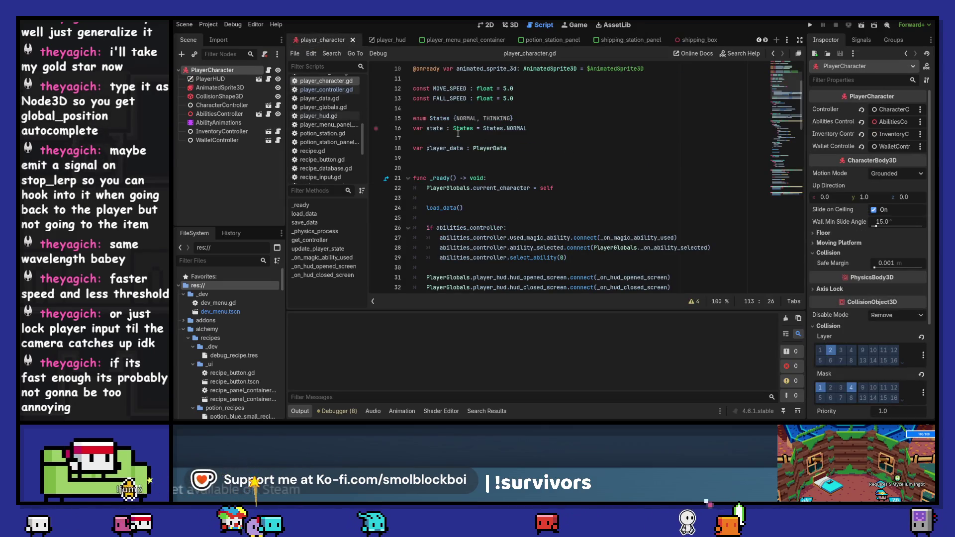
Add a BUSY state to the States enum and to the line-55 match case, saving each change.
left_click(512, 118)
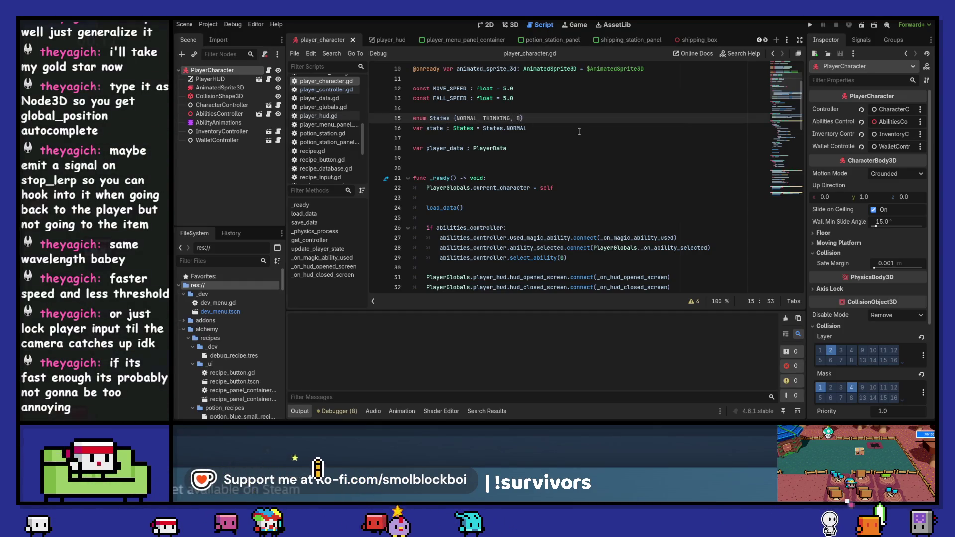
type("USY")
key("ctrl+s")
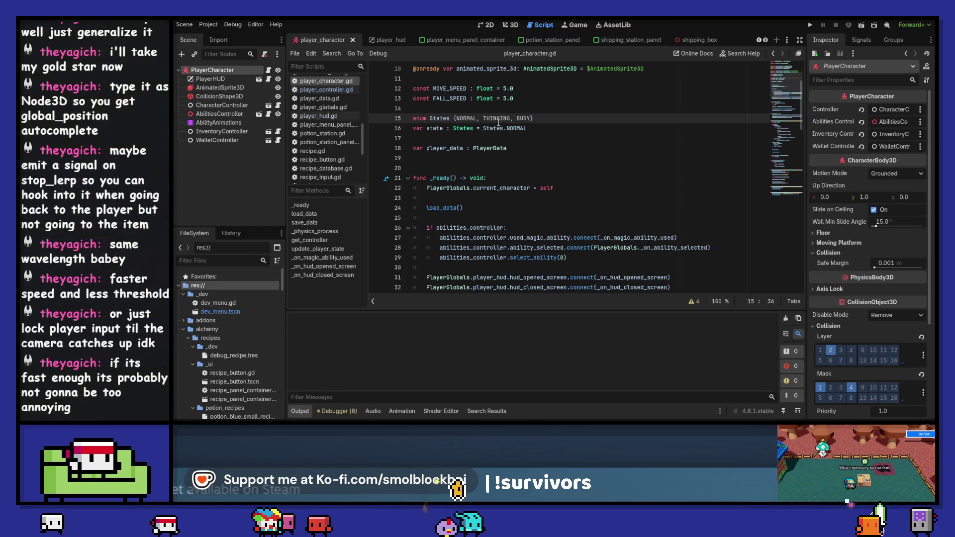
scroll(534, 157, "down", 10)
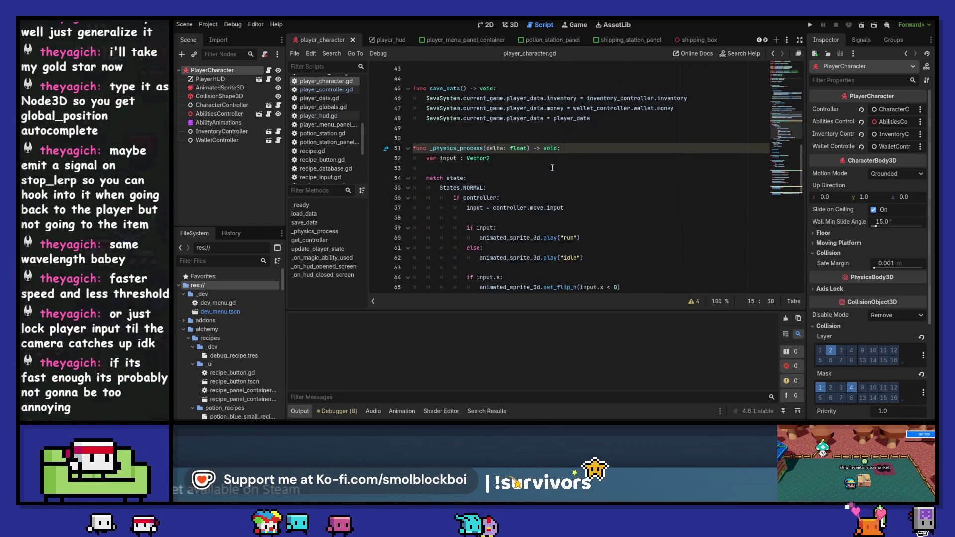
scroll(552, 168, "down", 2)
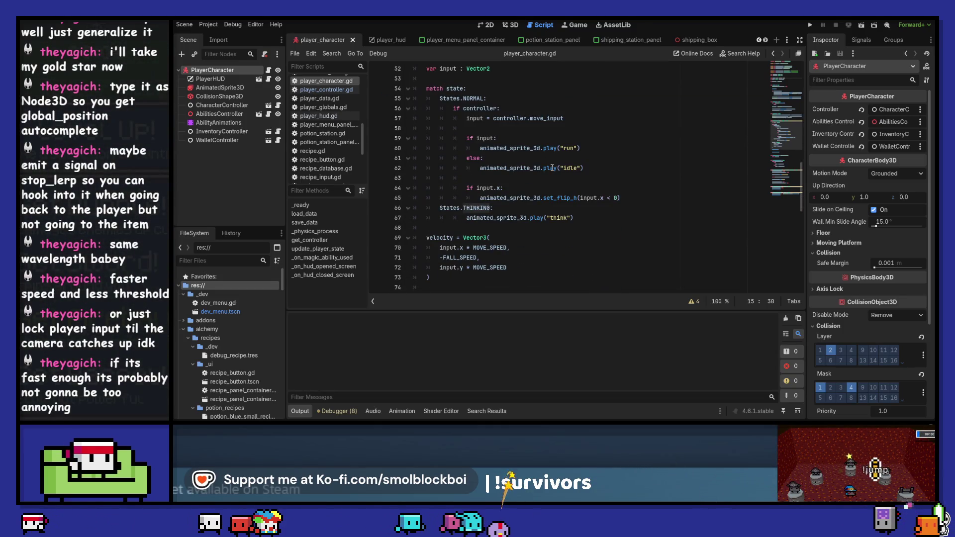
left_click(483, 98)
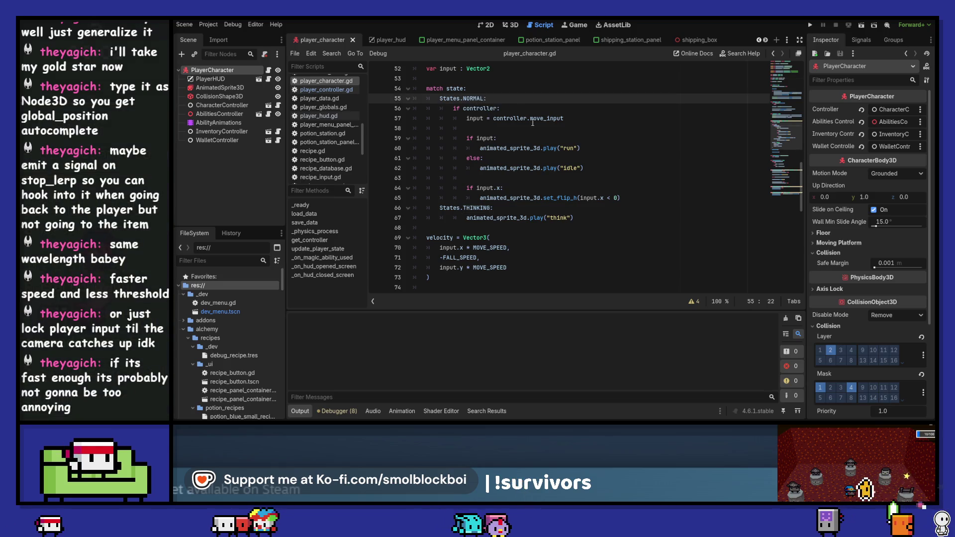
type(", State")
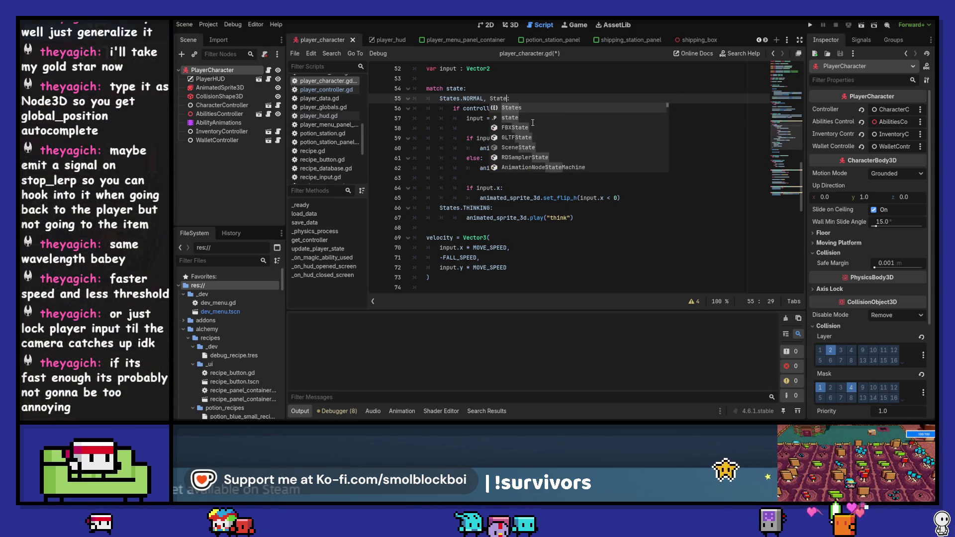
type("s.BUSY")
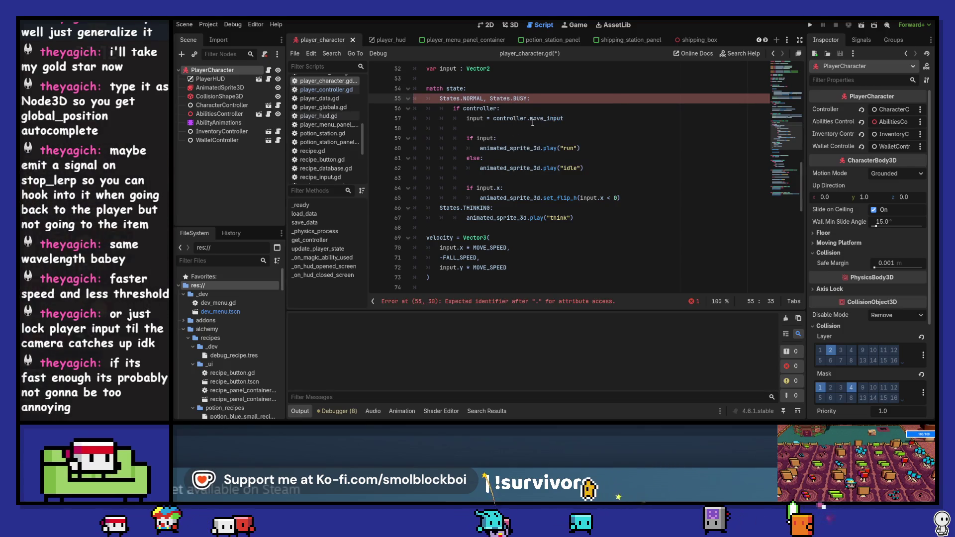
key("ctrl+s")
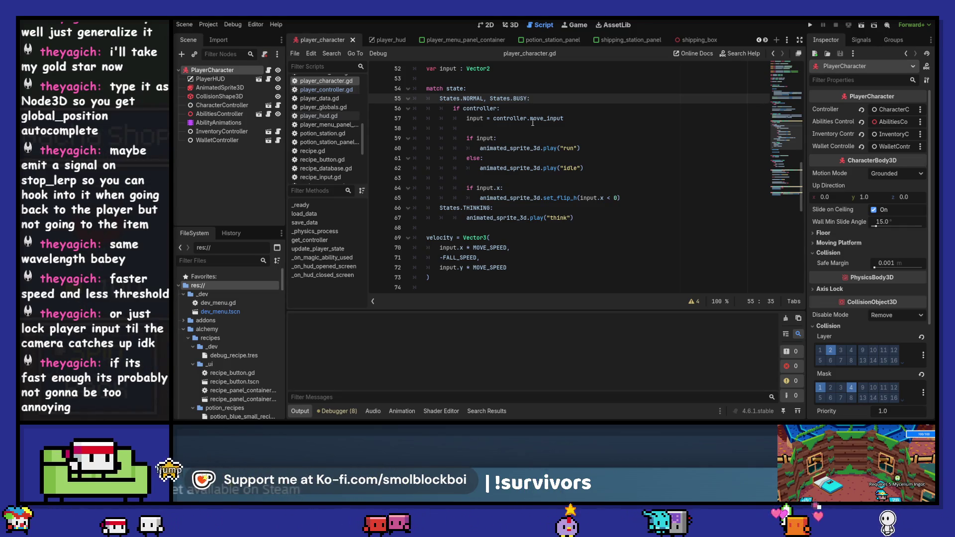
Drop the BUSY case so the match handles only States.NORMAL, save, and run the project.
type(":")
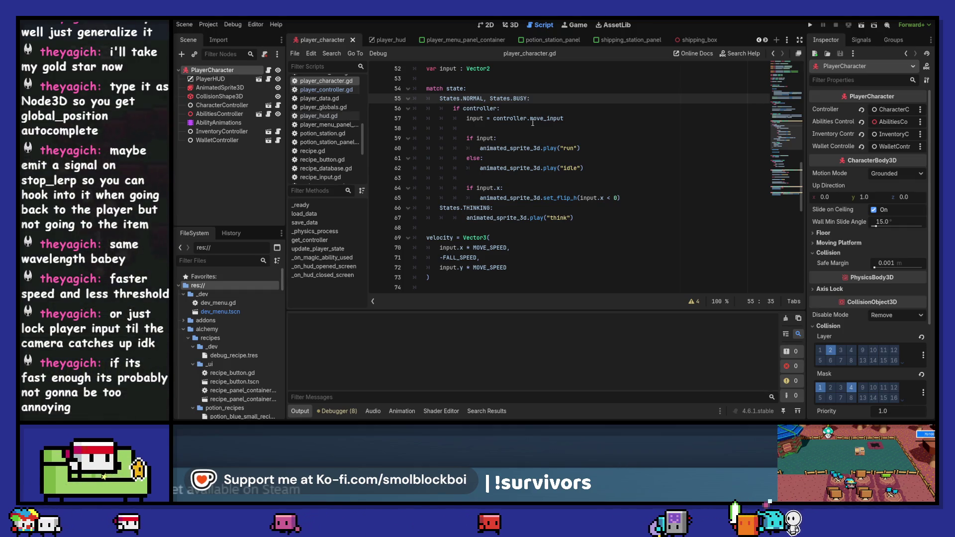
key("BackSpace")
key("BackSpace")
key("BackSpace")
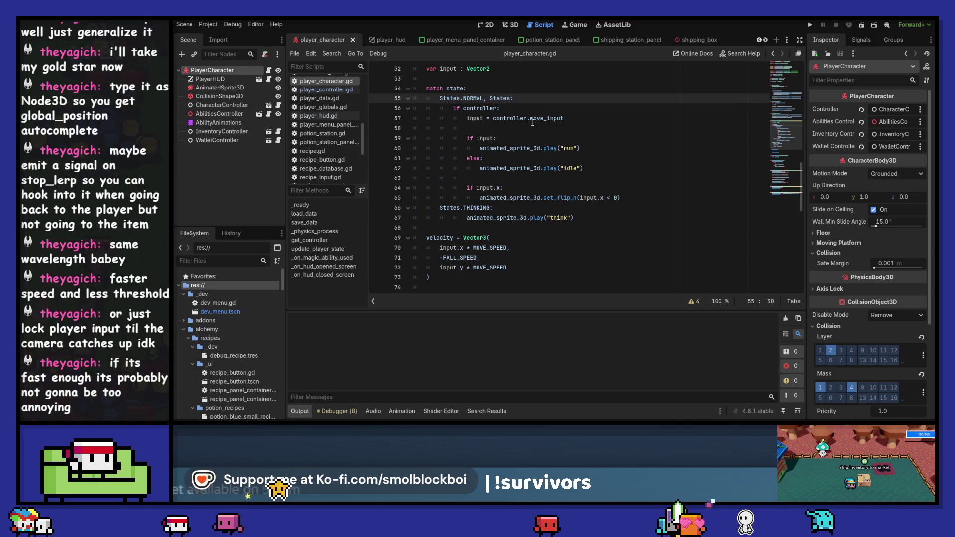
scroll(533, 123, "up", 6)
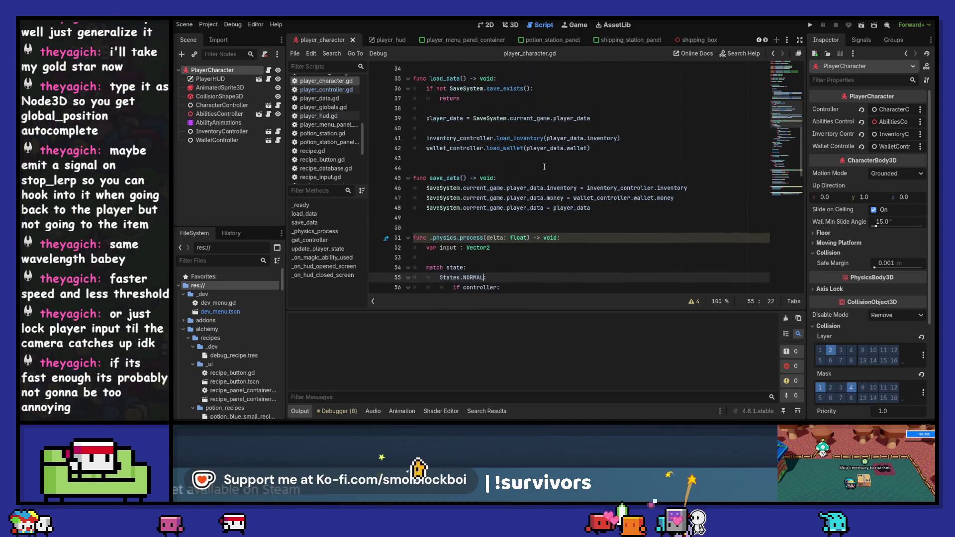
left_click(544, 167)
scroll(544, 167, "up", 8)
left_click(511, 128)
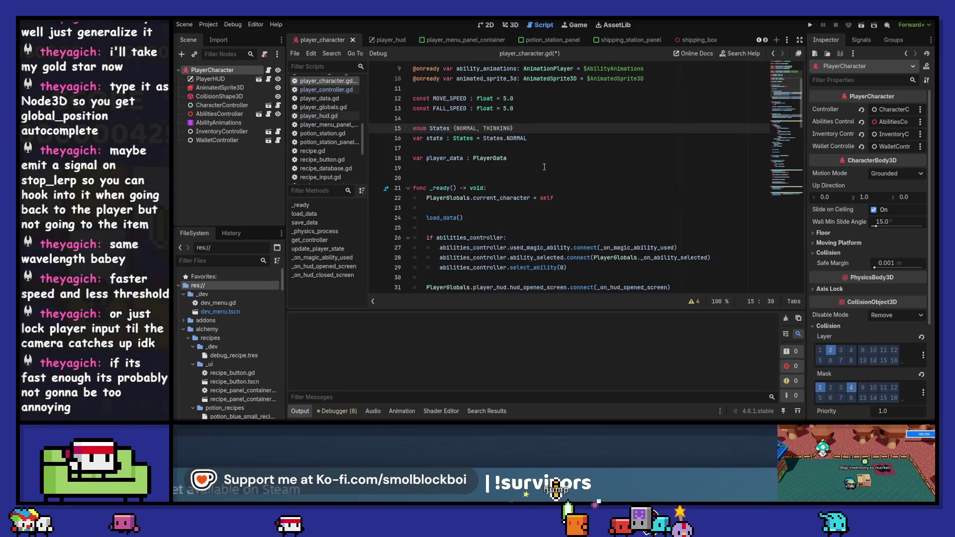
key("ctrl+s")
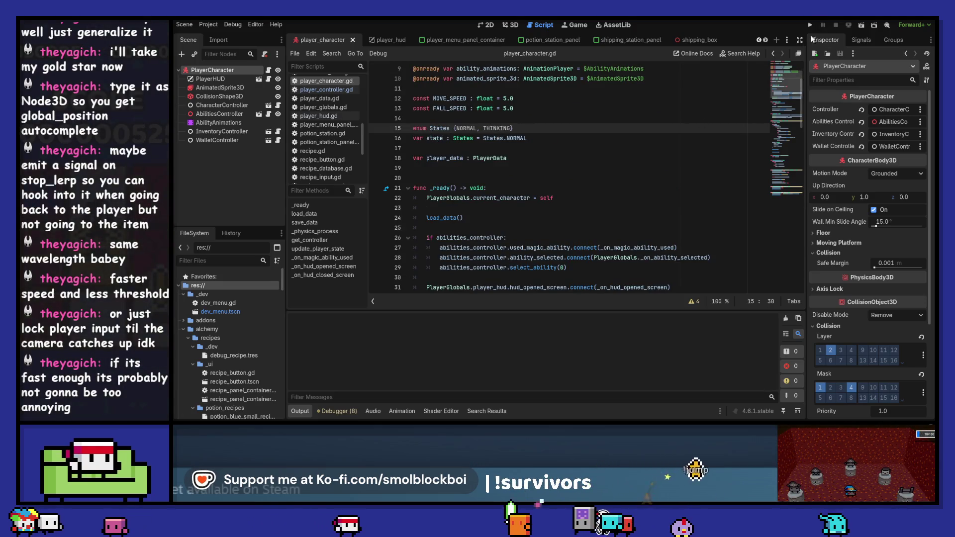
left_click(811, 25)
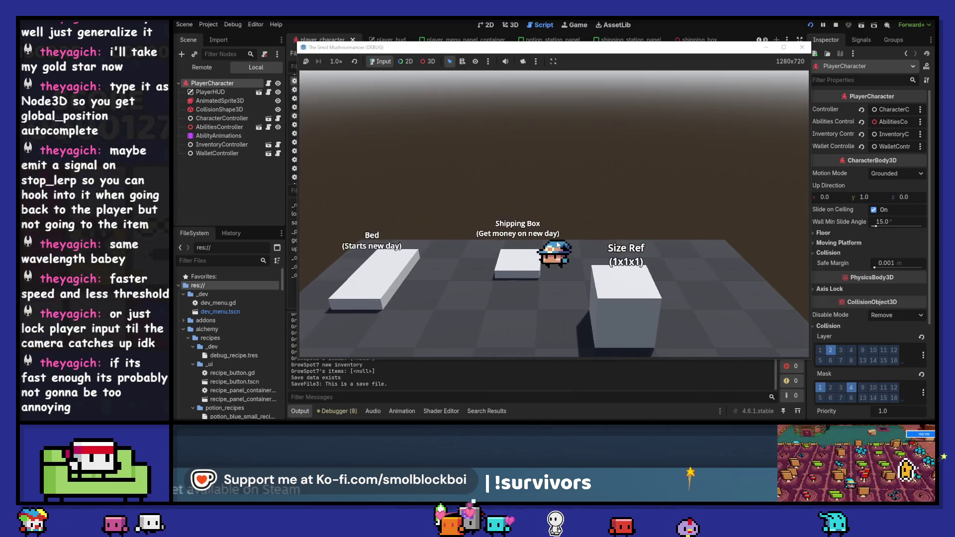
Open and close the Shipping Box panel five times to watch the camera glide, then stop the game.
key("e")
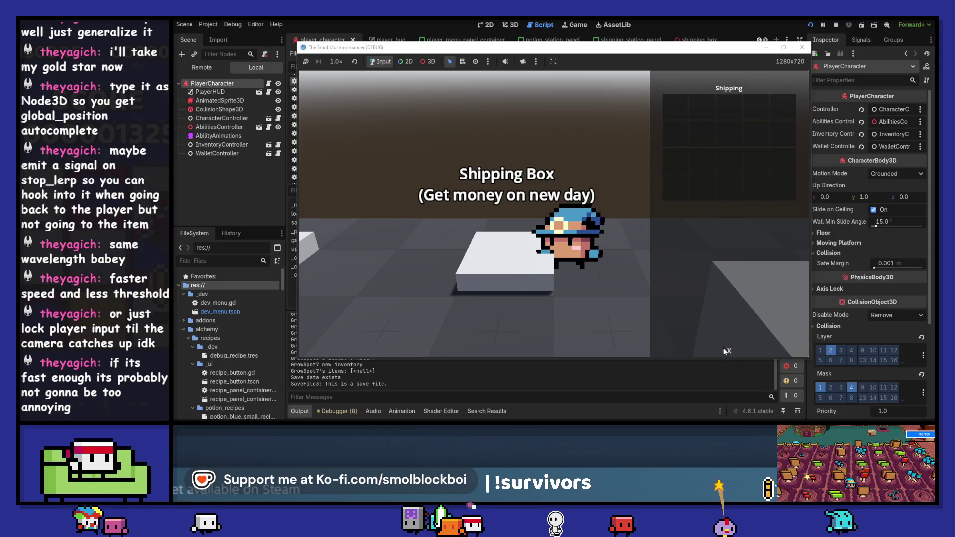
left_click(729, 351)
key("e")
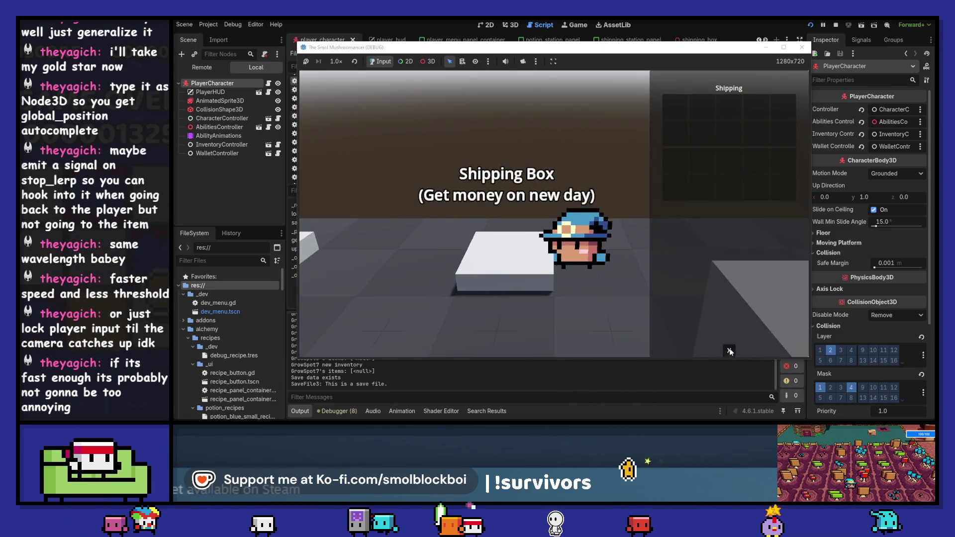
left_click(730, 350)
key("e")
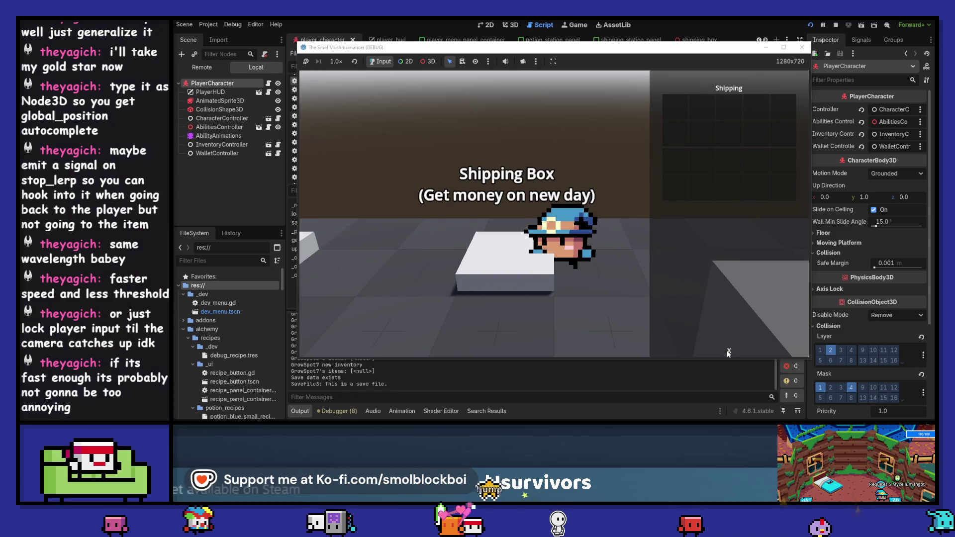
left_click(729, 351)
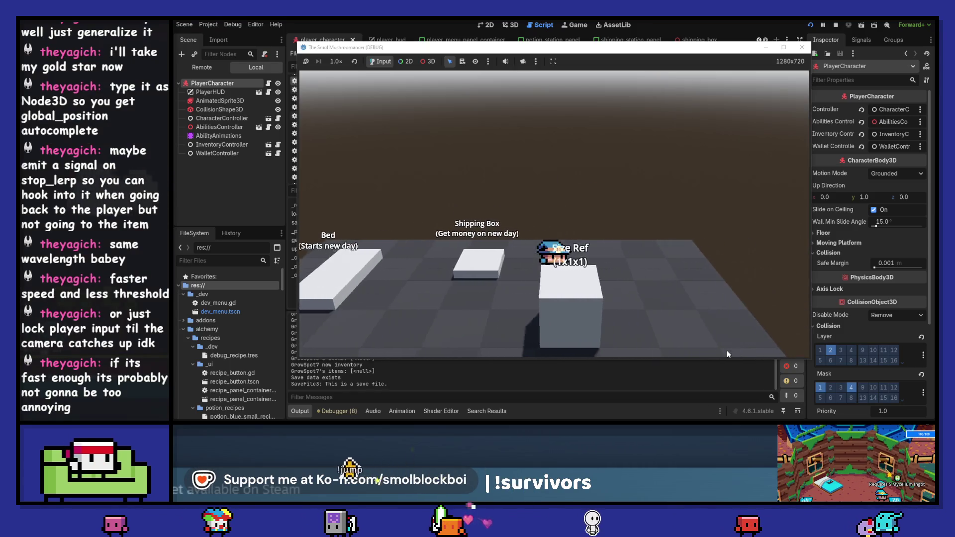
key("e")
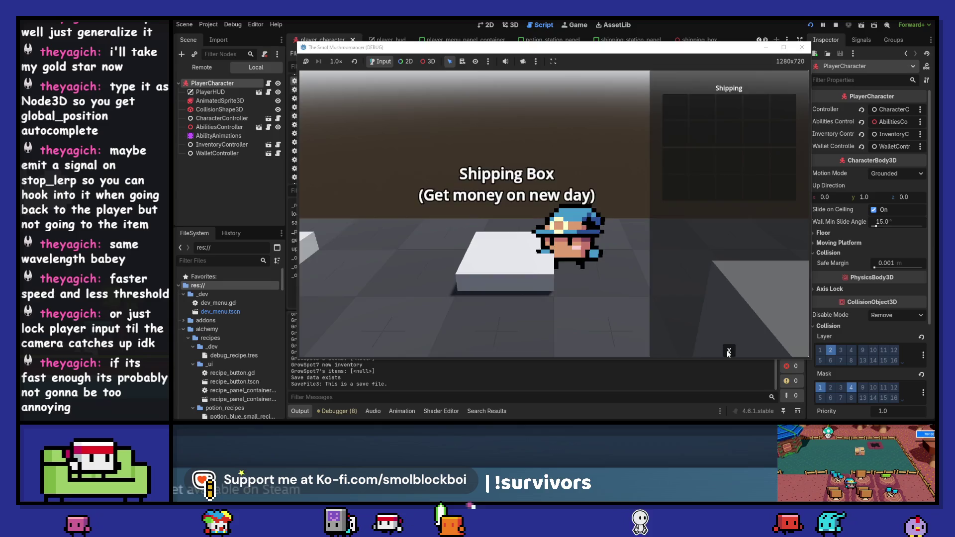
left_click(727, 354)
key("e")
left_click(727, 354)
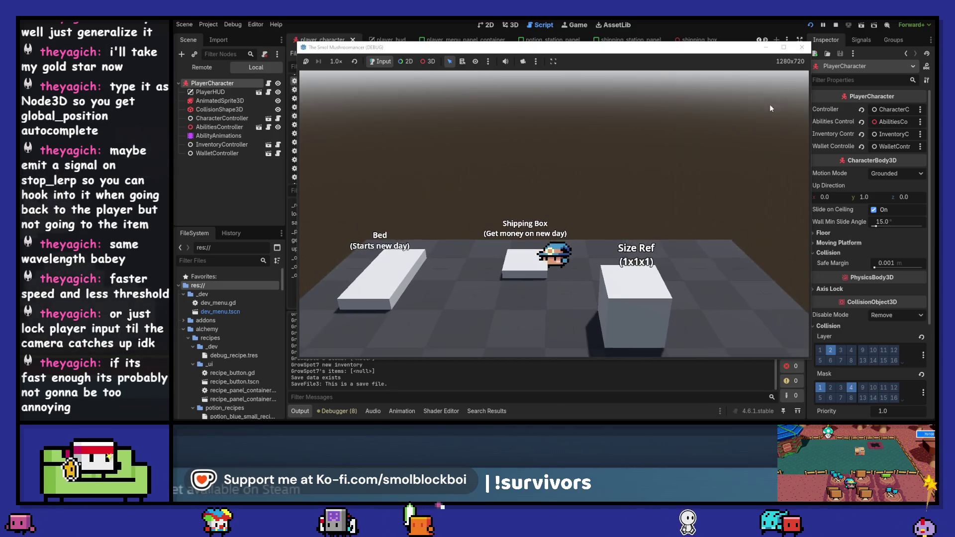
key("F8")
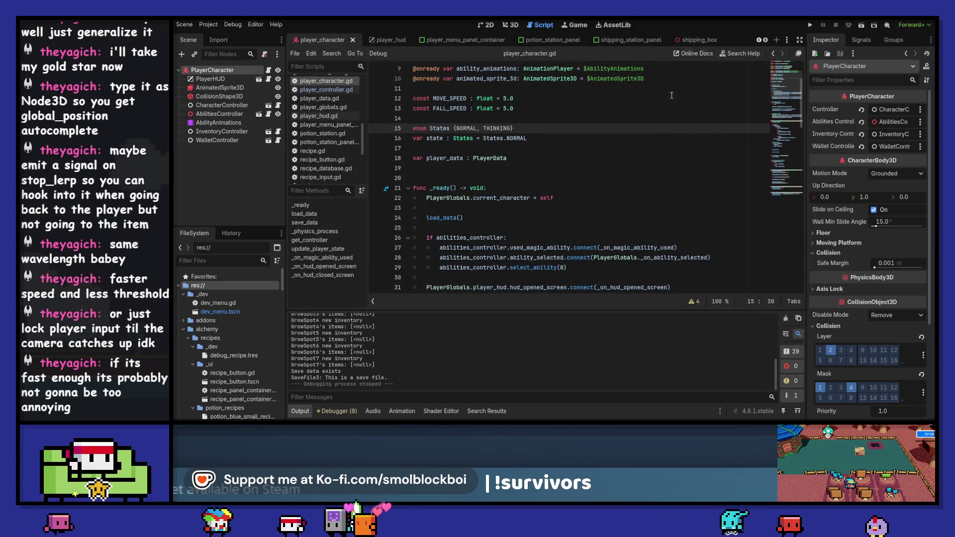
Clear the output log, then inspect the NORMAL state and the player_character.gd script properties.
left_click(786, 319)
left_click(628, 238)
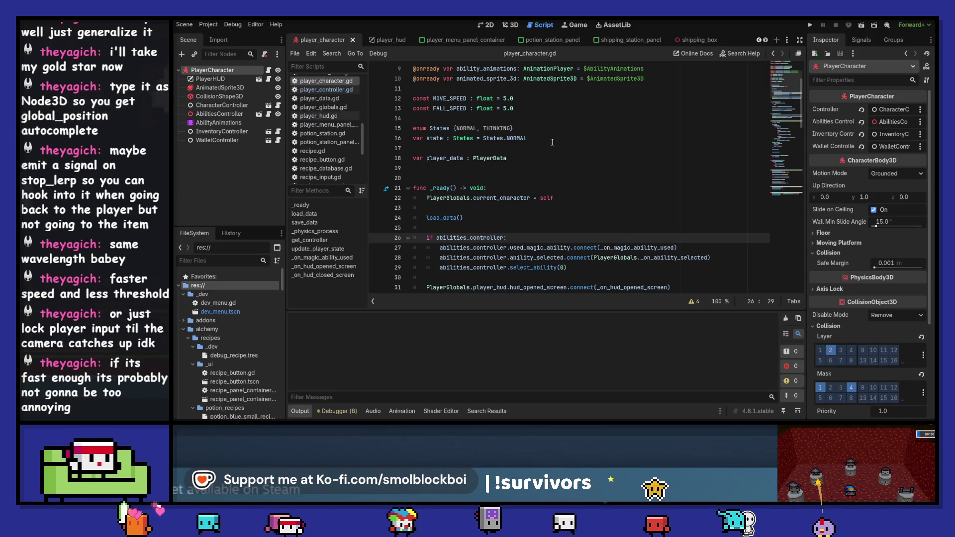
double_click(468, 128)
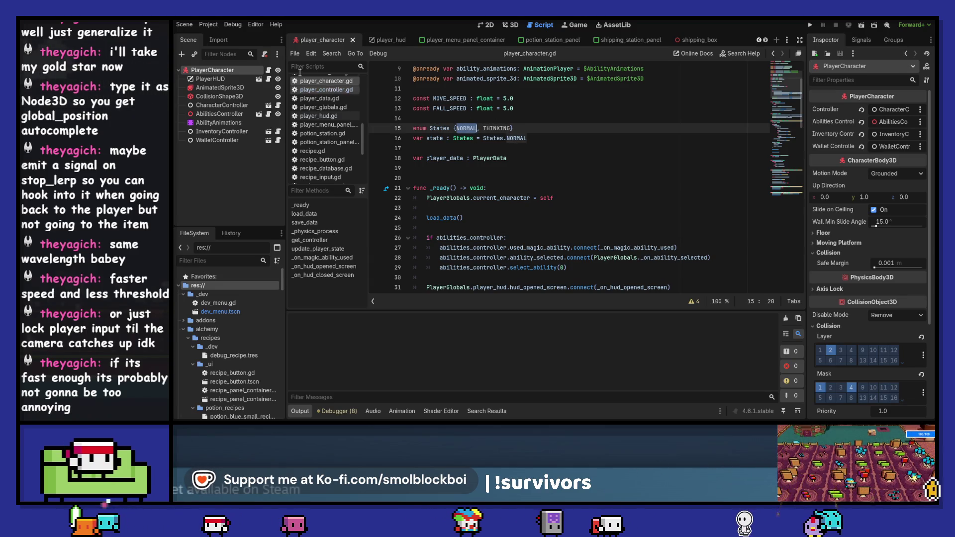
left_click(310, 80)
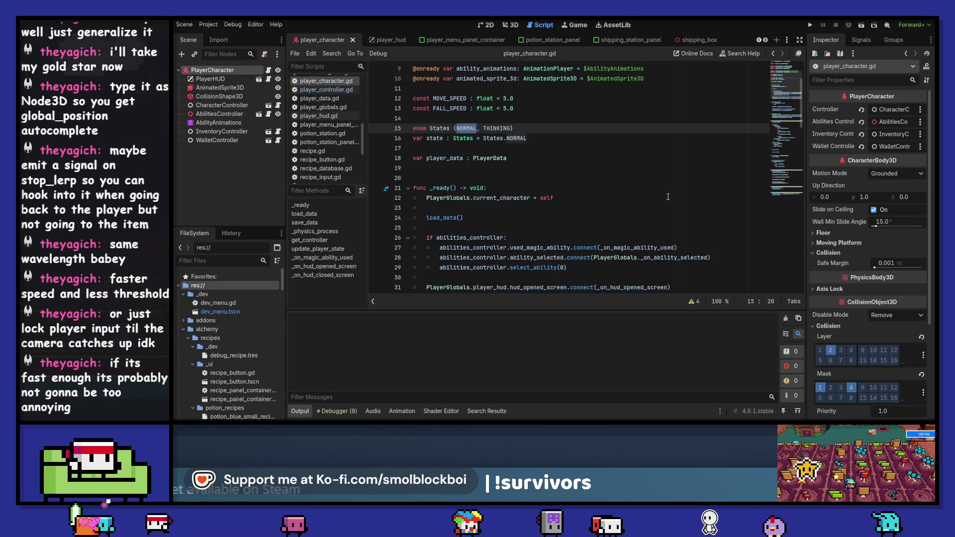
scroll(668, 196, "down", 5)
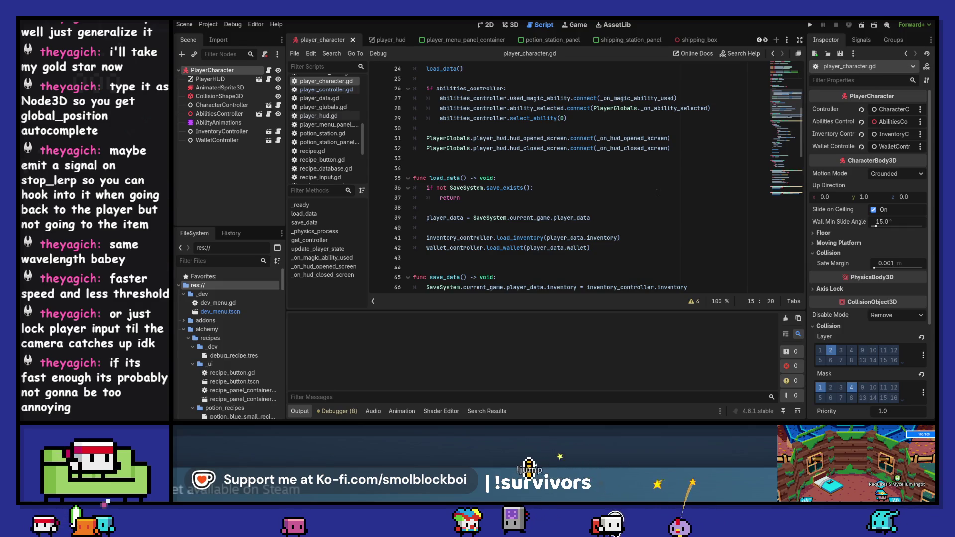
Copy shipping_box.gd's line-23 lerp_to_node(camera_marker) call into potion_station.gd before add_child.
left_click(692, 40)
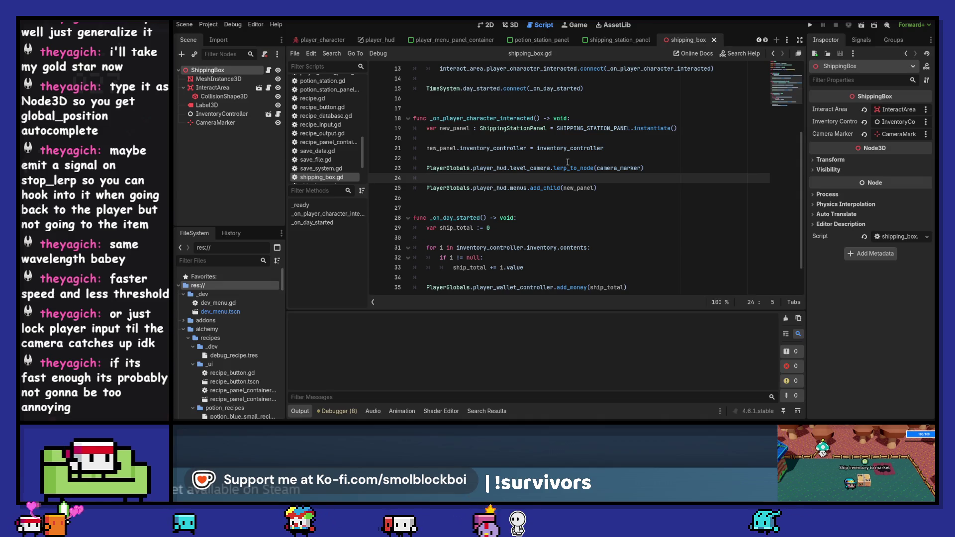
left_click(665, 167)
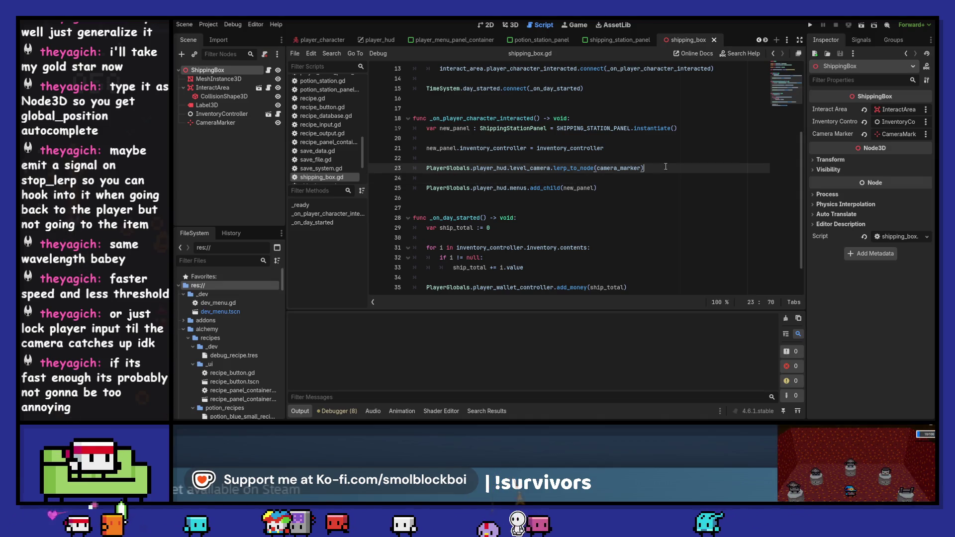
left_click_drag(428, 168, 426, 168)
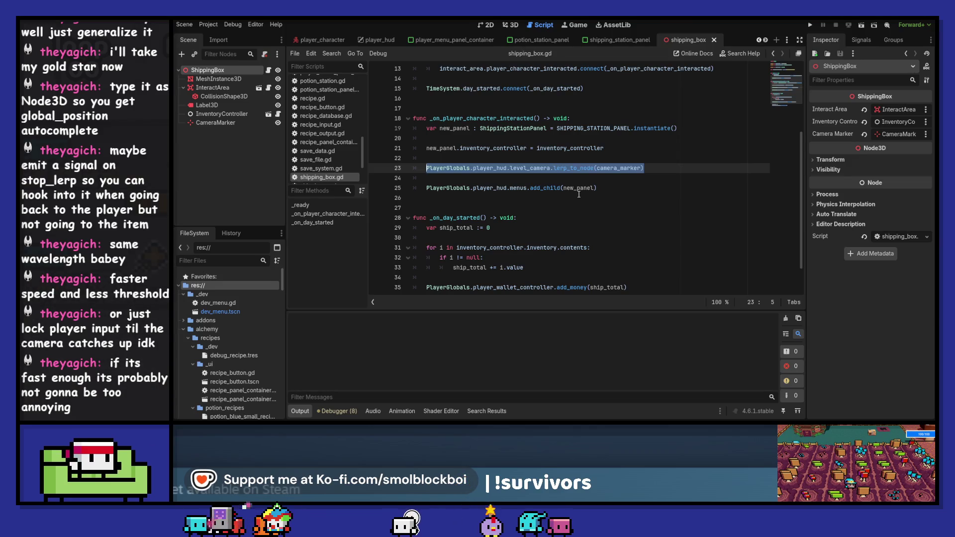
left_click(787, 40)
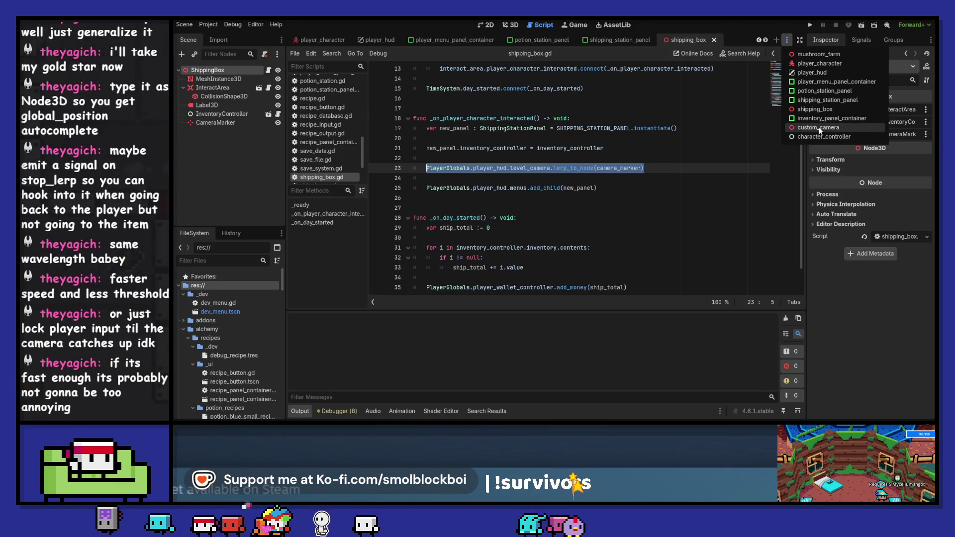
left_click(758, 41)
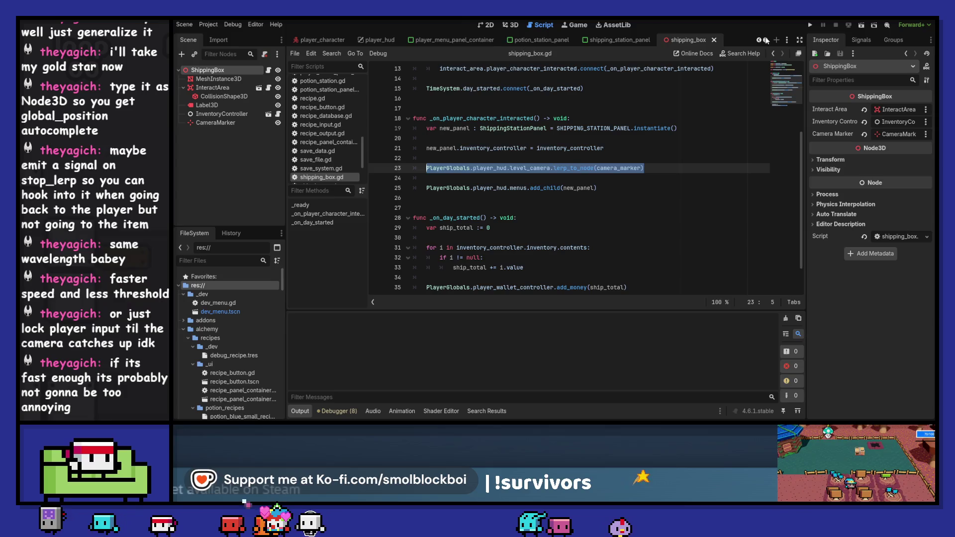
left_click(758, 41)
key("ctrl+Tab")
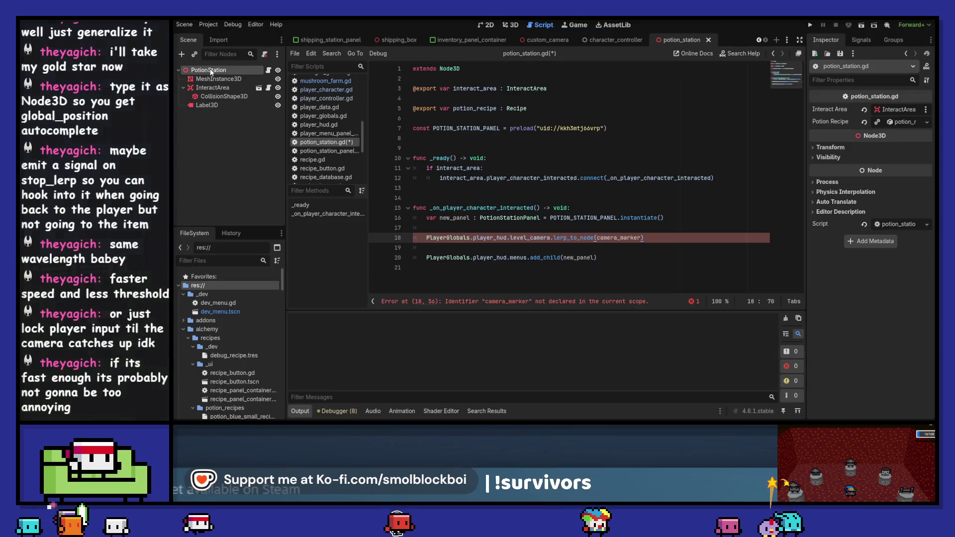
Copy the shipping box's CameraMarker node and paste it under PotionStation.
left_click(549, 39)
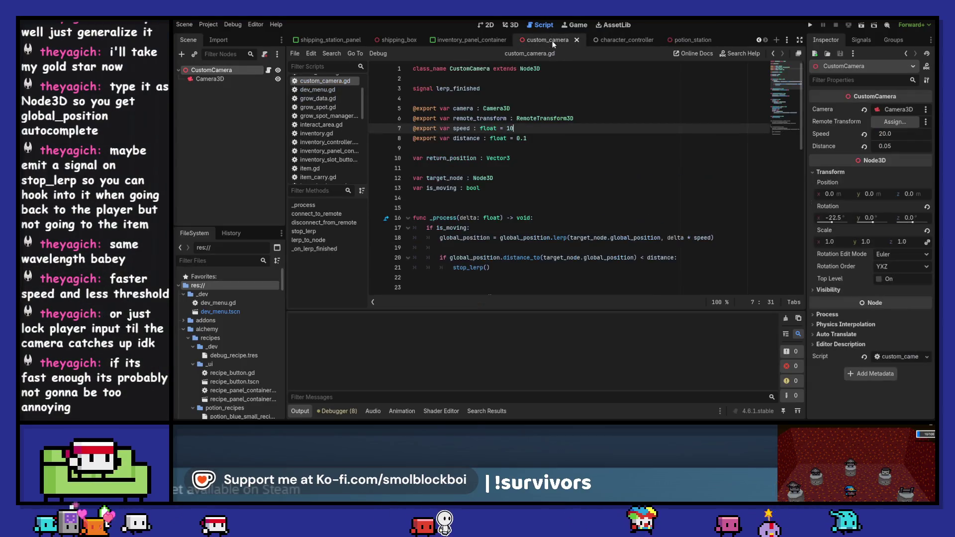
left_click(404, 40)
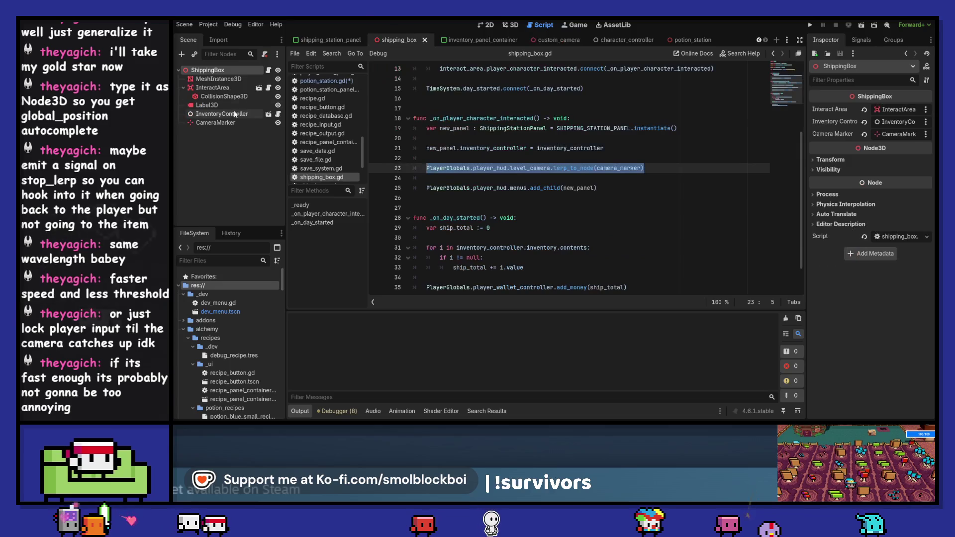
left_click(249, 123)
left_click(717, 41)
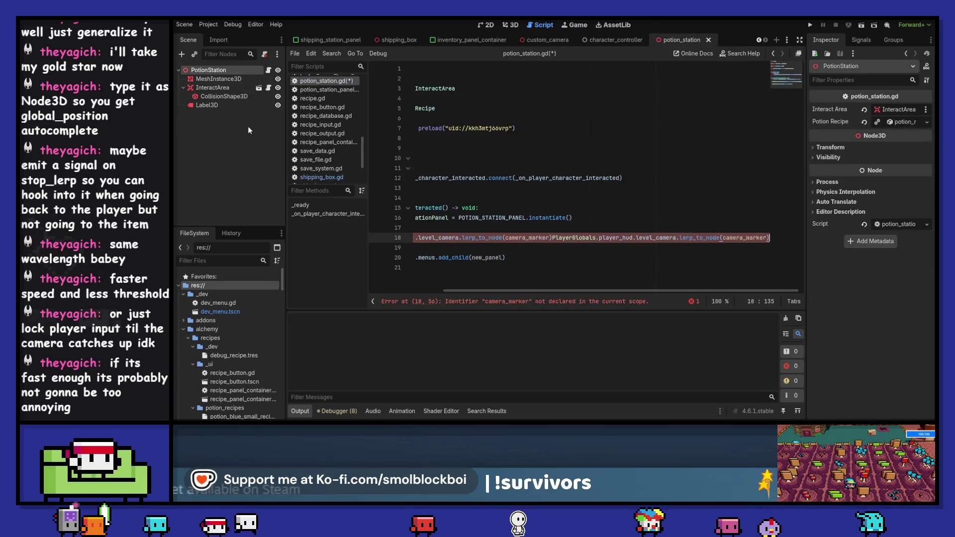
left_click(222, 71)
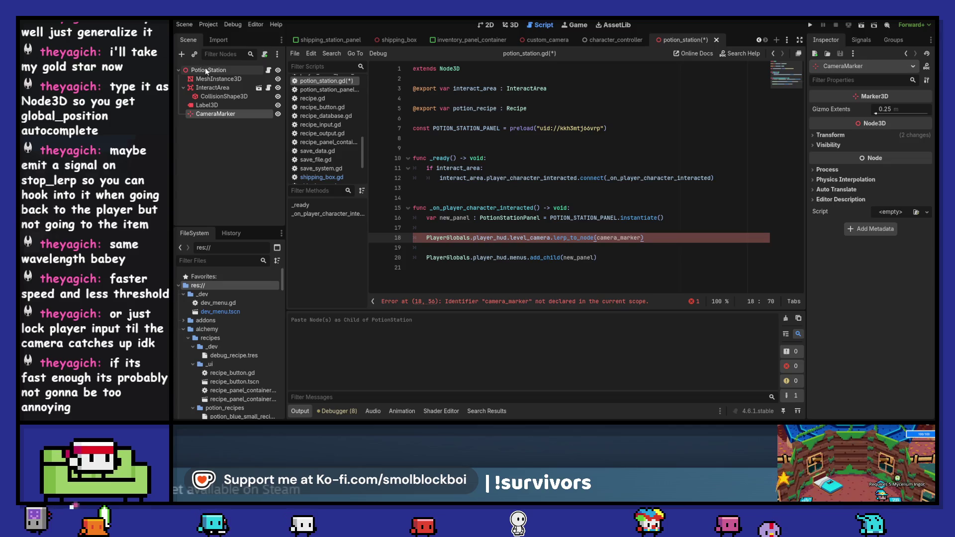
key("ctrl+v")
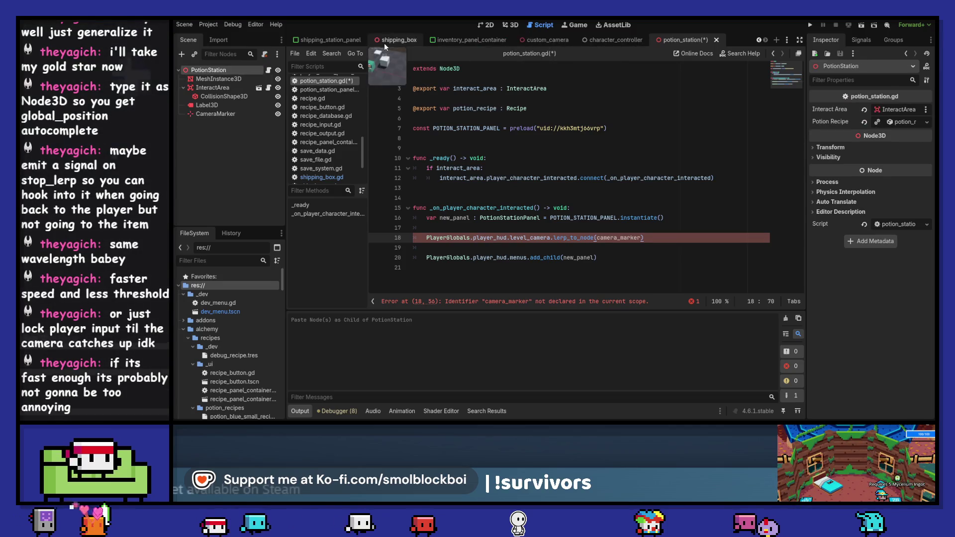
Paste the camera_marker : Marker3D export declaration into potion_station.gd and save.
left_click(398, 40)
key("ctrl+z")
key("ctrl+z")
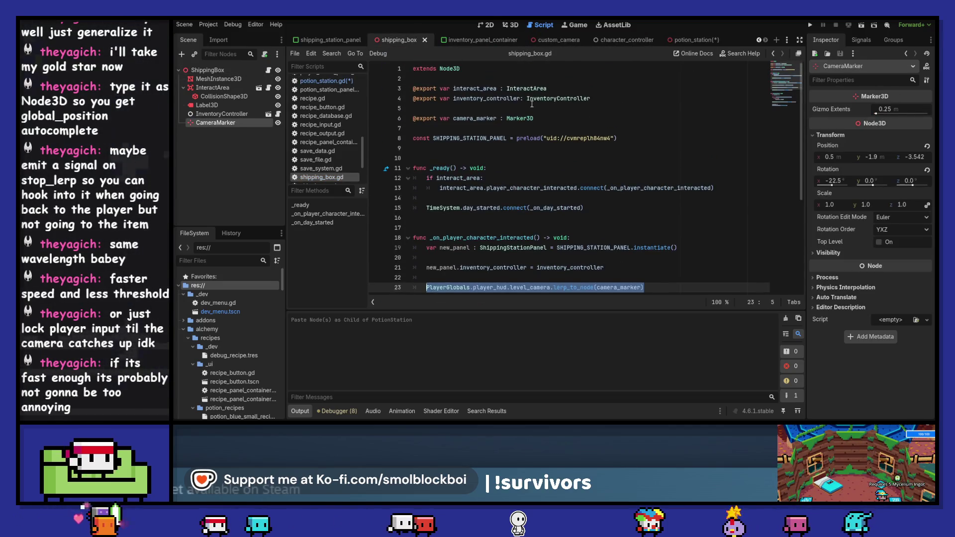
left_click(687, 40)
key("Return")
key("ctrl+v")
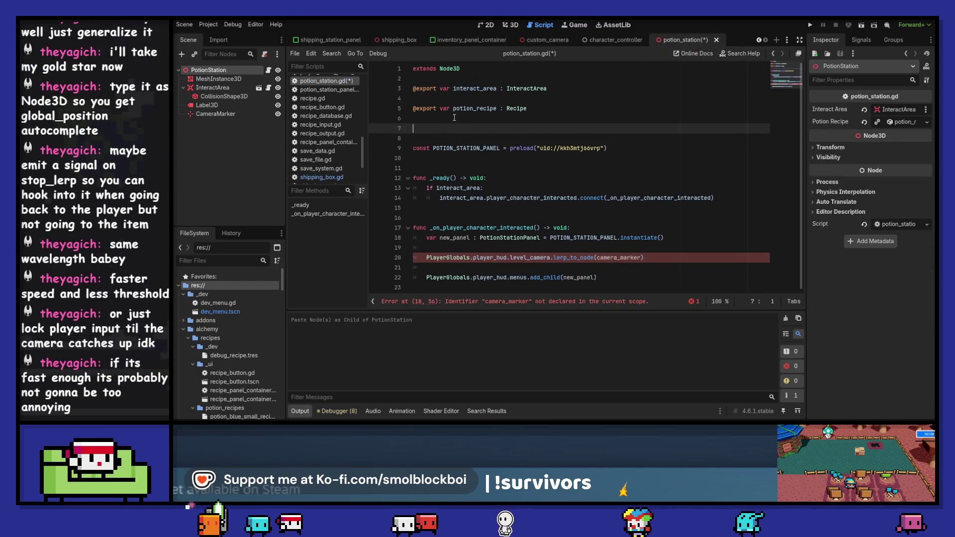
type("@export var camera_marker : Marker3D")
key("ctrl+s")
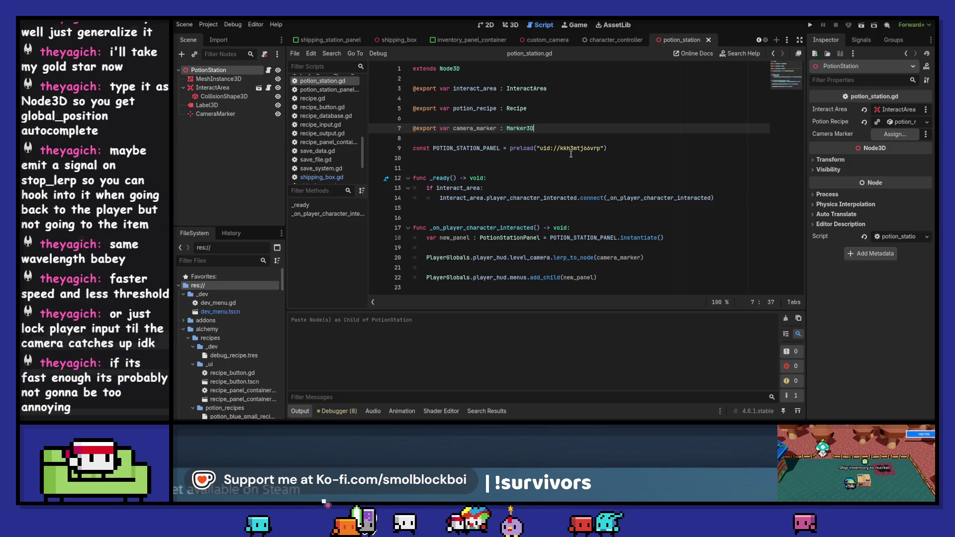
Assign CameraMarker to the Camera Marker property, then run the game into the testing level.
left_click(894, 134)
left_click(528, 133)
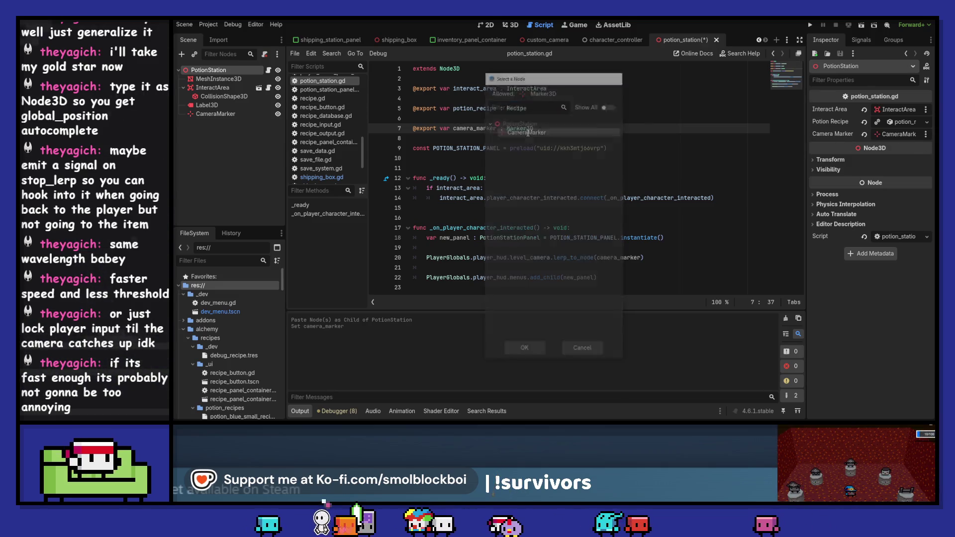
key("Return")
left_click(811, 24)
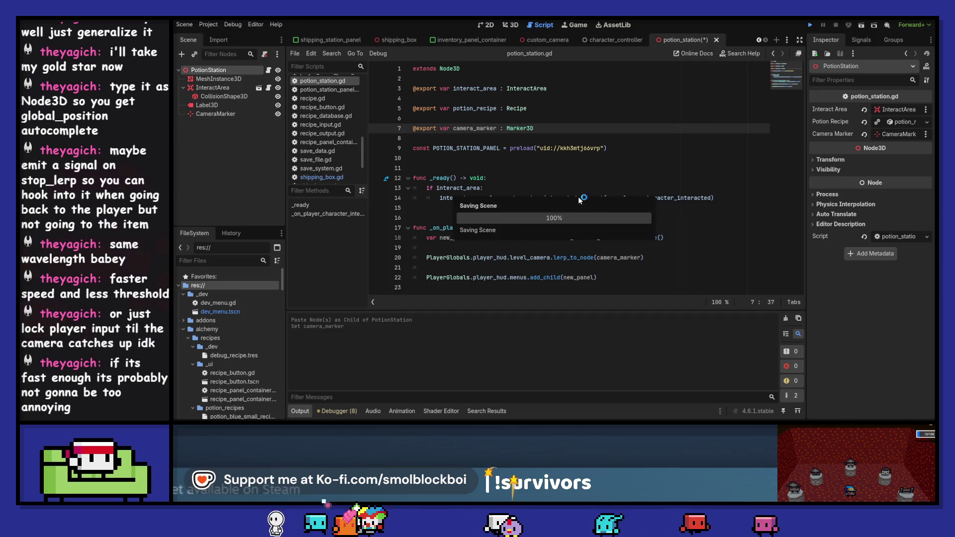
left_click(586, 257)
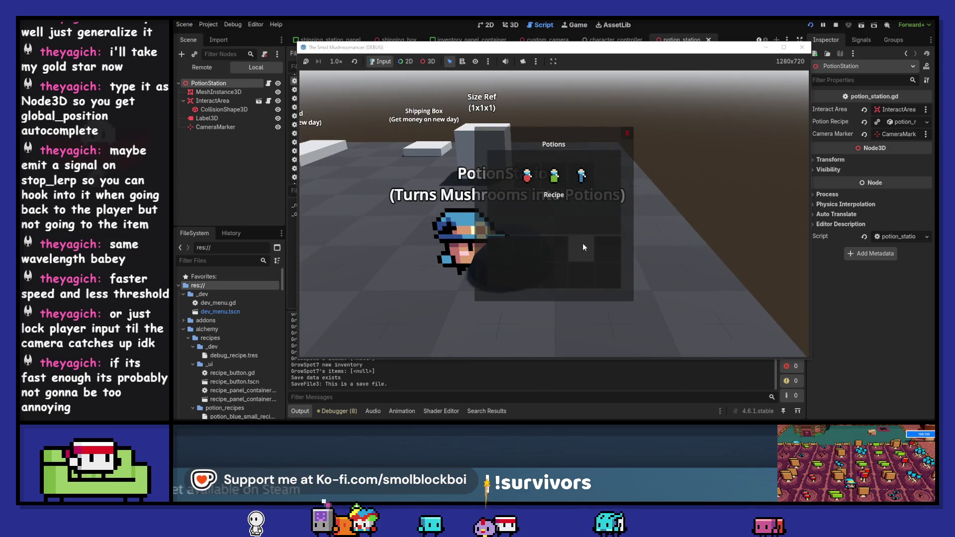
Close the Potions panel, stop the game, and switch to the potion_station_panel scene.
left_click(628, 133)
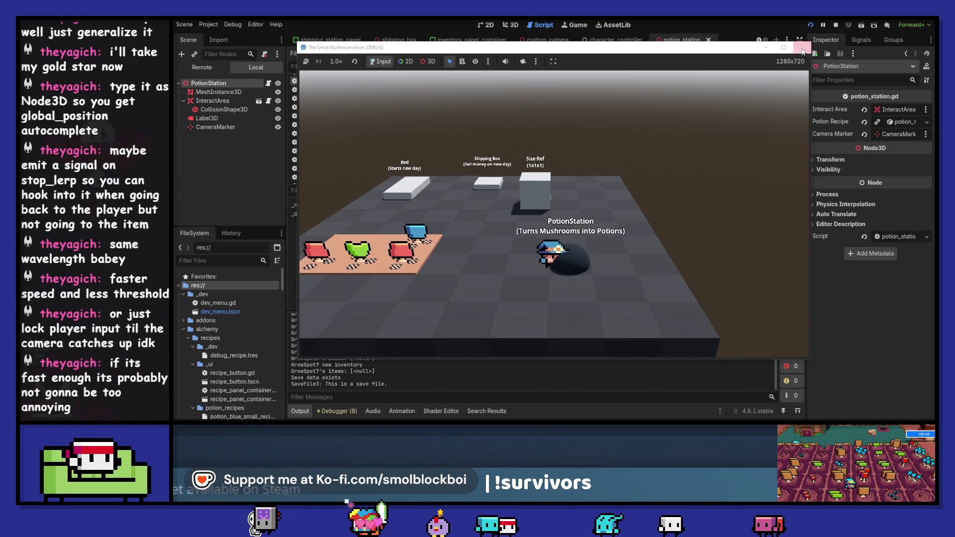
key("F8")
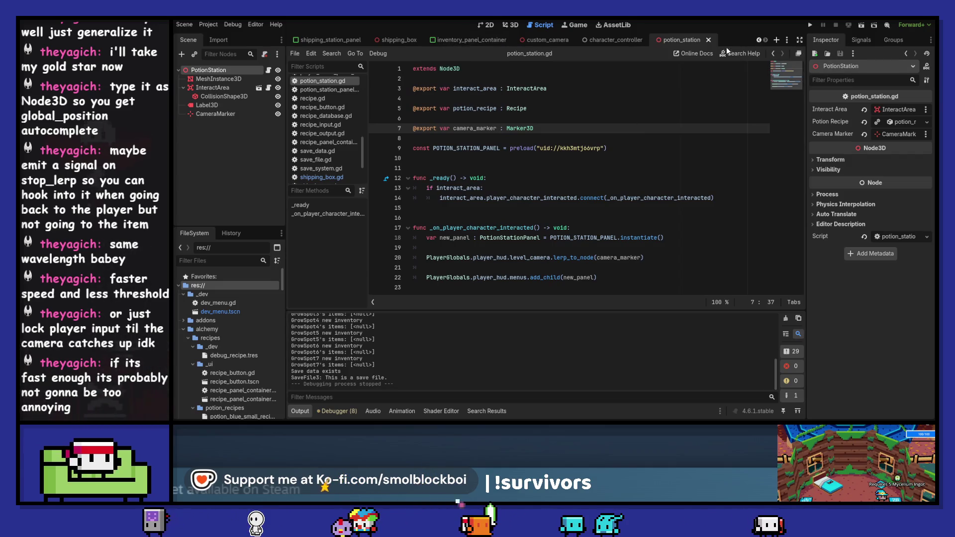
left_click(760, 40)
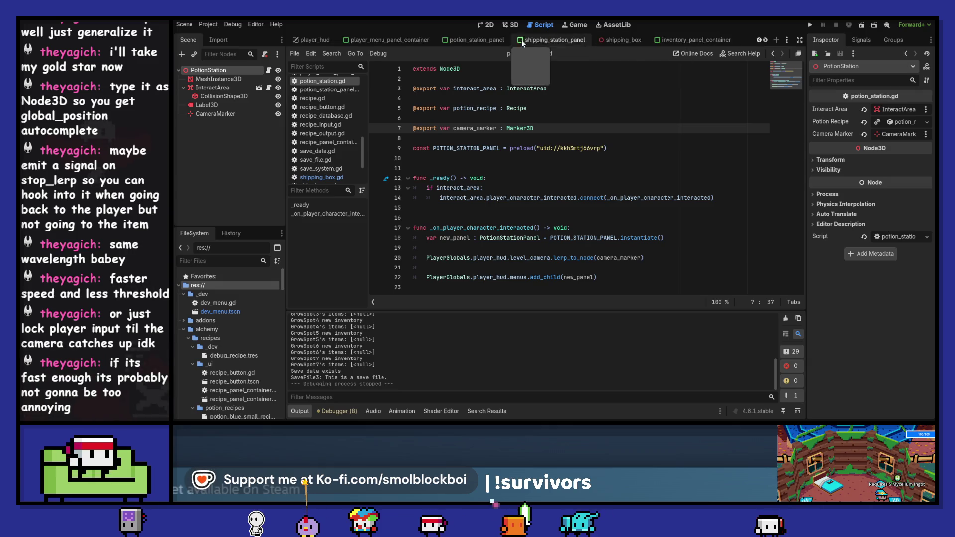
Give PotionStationPanel the Right Wide anchor preset, then run the game into the testing level.
left_click(475, 40)
left_click(209, 72)
left_click(511, 25)
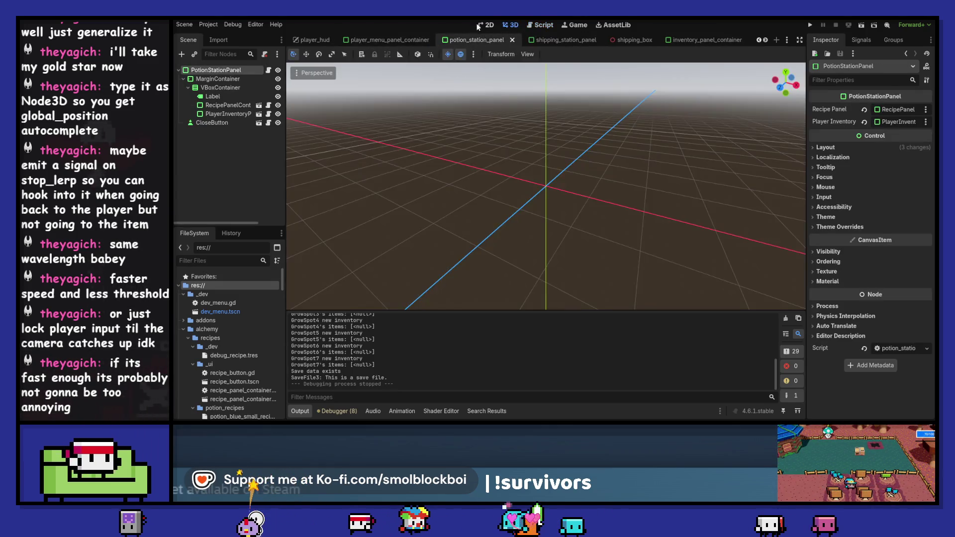
left_click(485, 25)
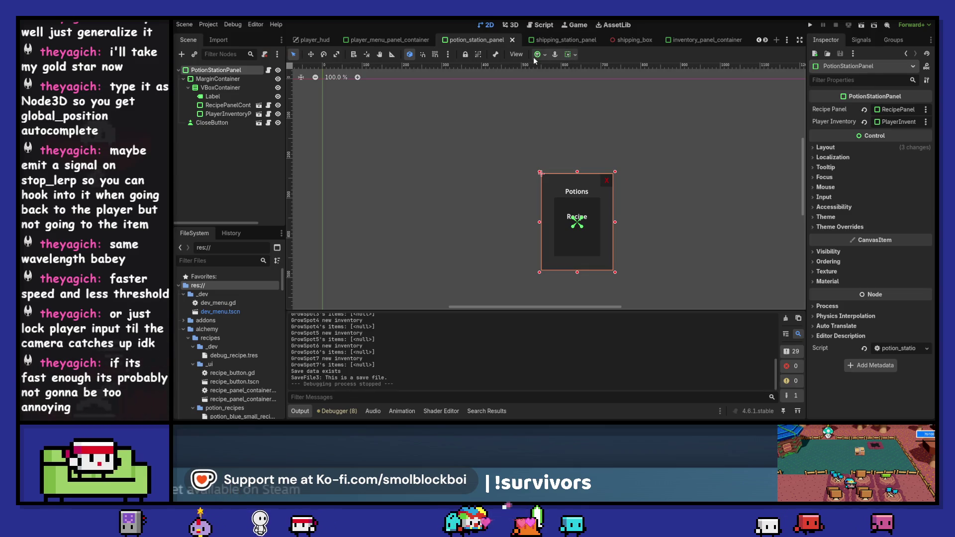
left_click(567, 54)
left_click(571, 128)
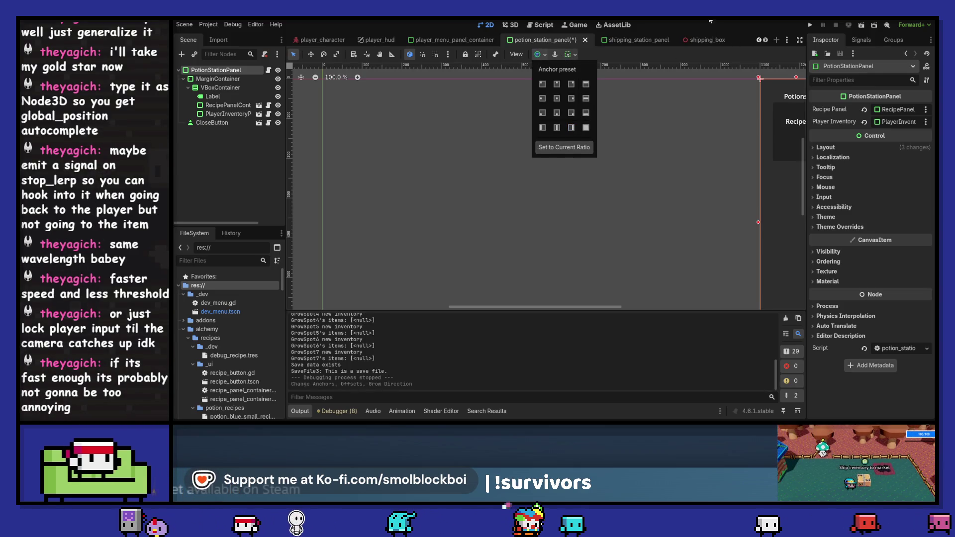
left_click(810, 25)
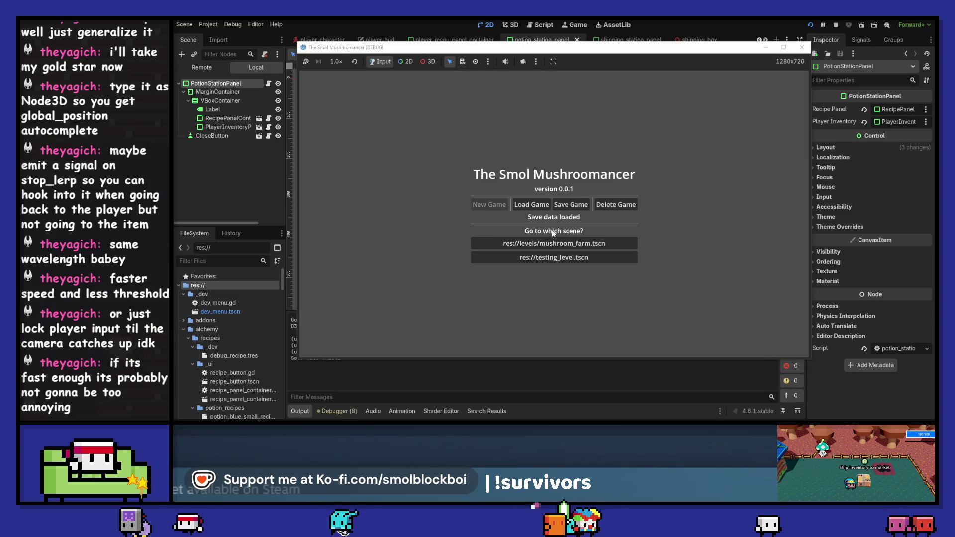
left_click(554, 242)
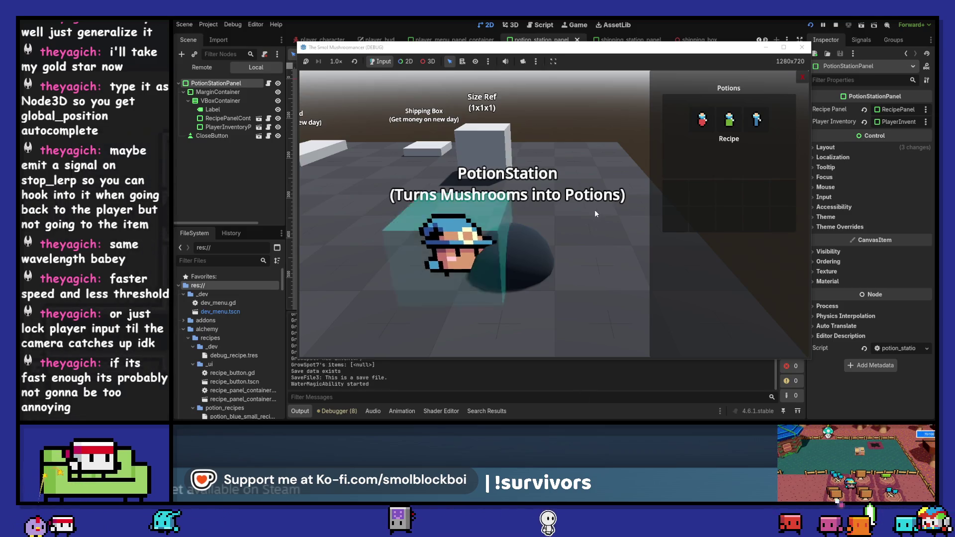
Close and reopen the Potions panel at the PotionStation to check its right-side layout, then close it.
left_click(595, 210)
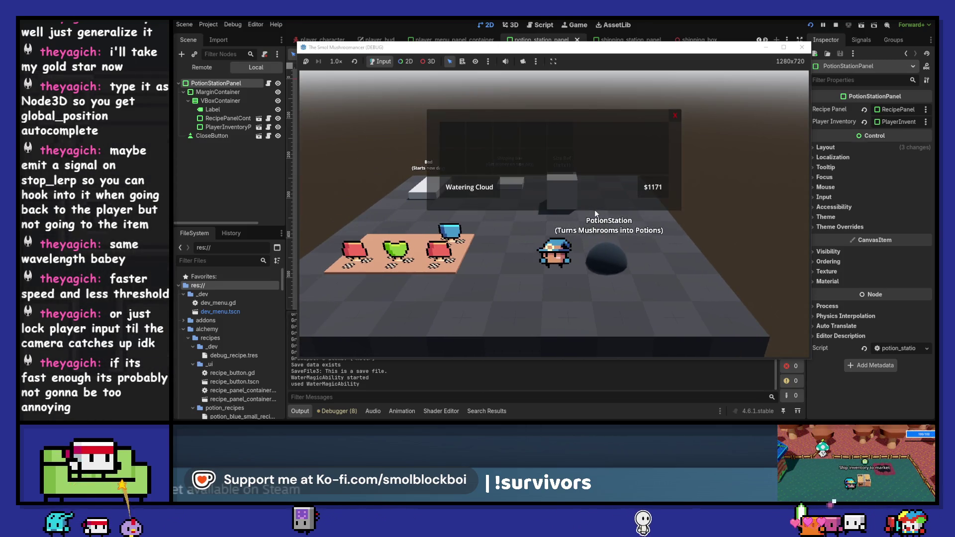
left_click(595, 210)
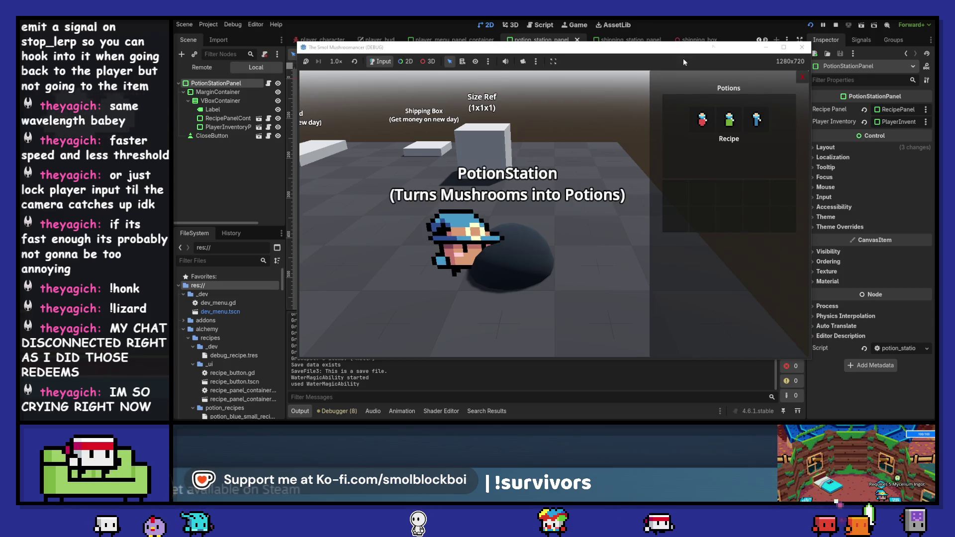
left_click(801, 78)
Walk the player around the level with A, S and D, then switch to GitHub Desktop.
key("a")
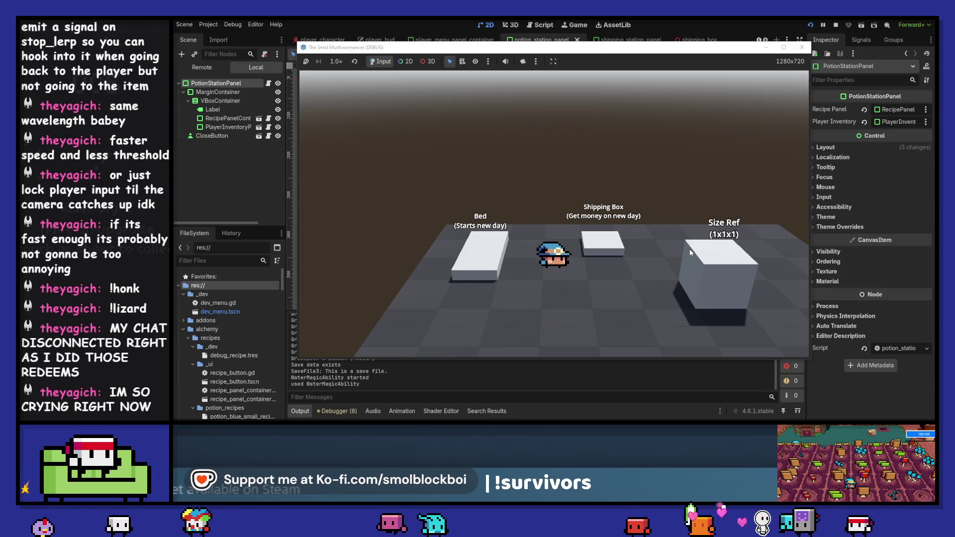
key("s")
key("d")
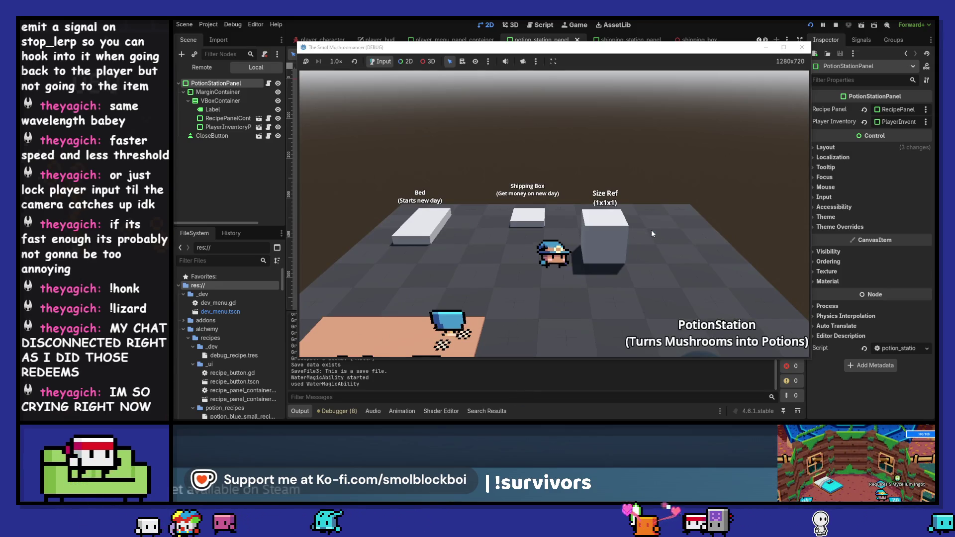
key("alt+Tab")
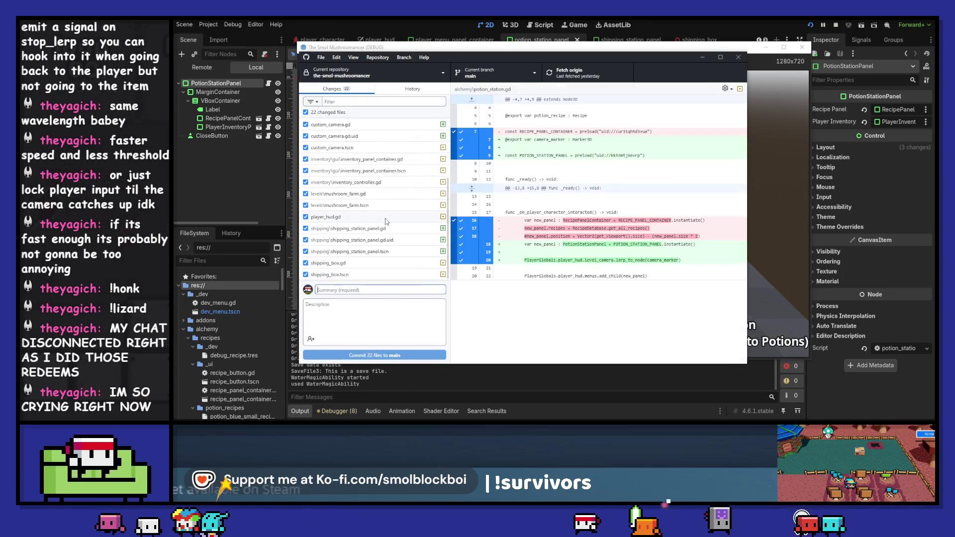
Commit the 22 files to main as 'UI, Camera work', push to origin, and minimize GitHub Desktop.
left_click(404, 289)
type("UI, C")
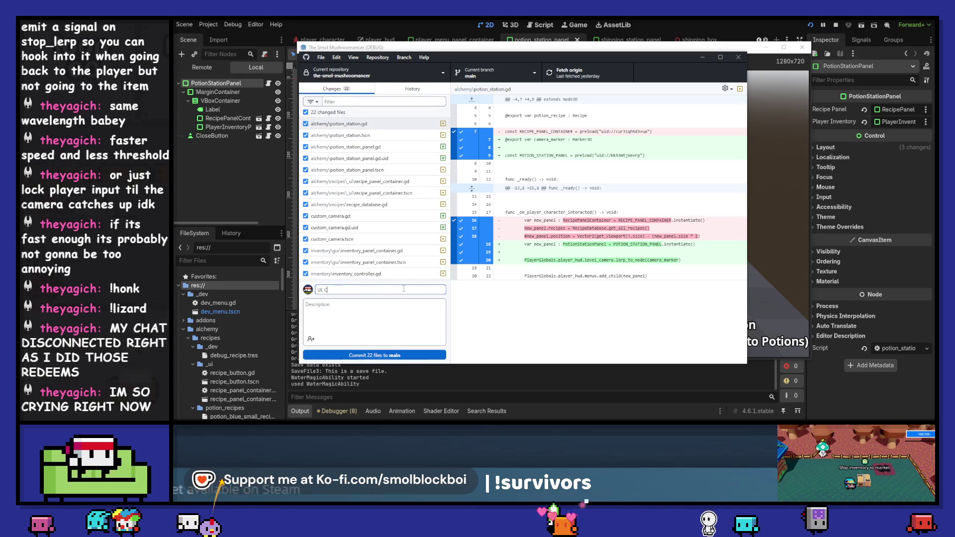
type("amera")
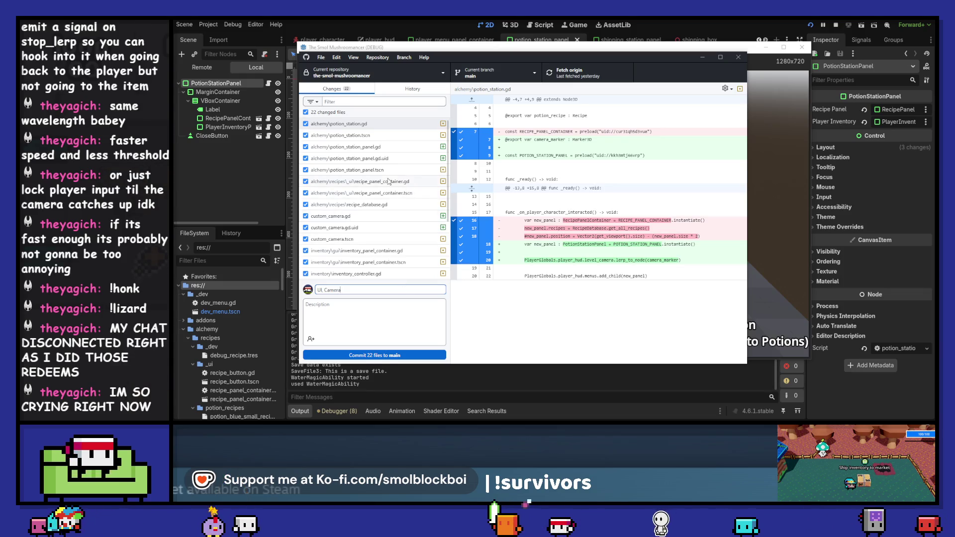
scroll(402, 168, "down", 1)
scroll(402, 169, "down", 2)
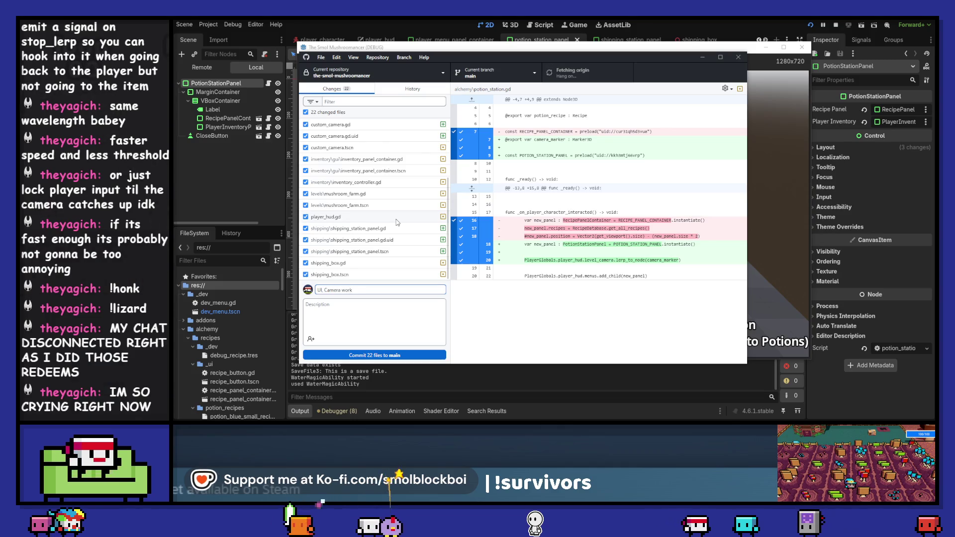
left_click(399, 354)
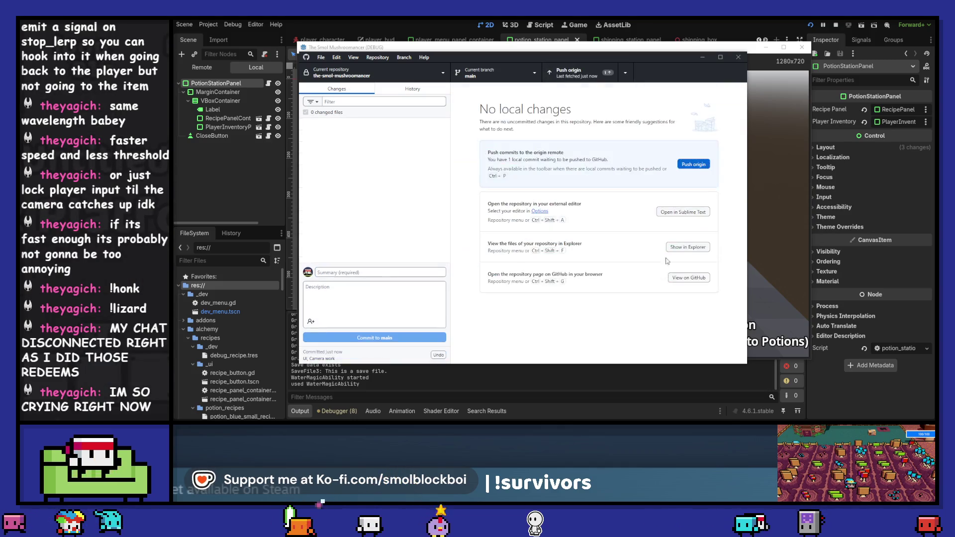
left_click(699, 164)
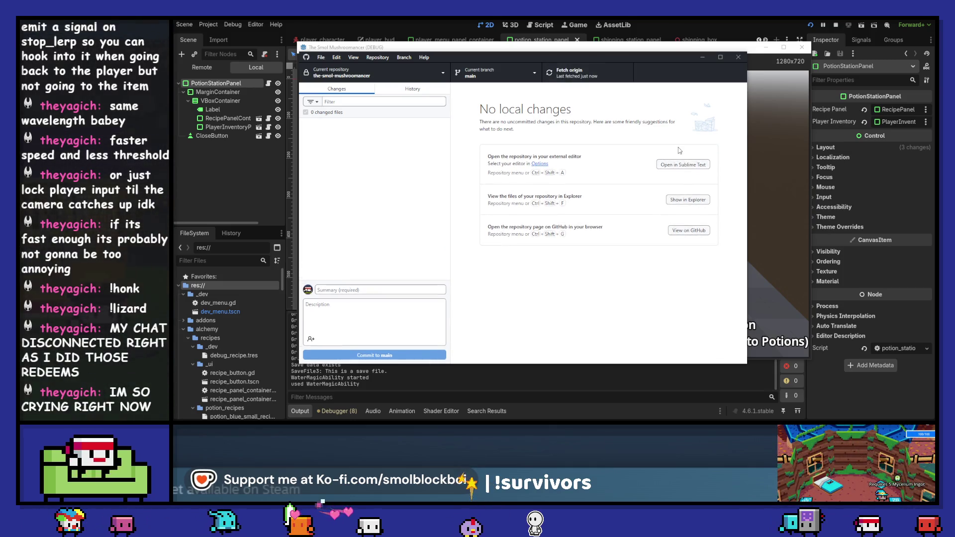
left_click(703, 57)
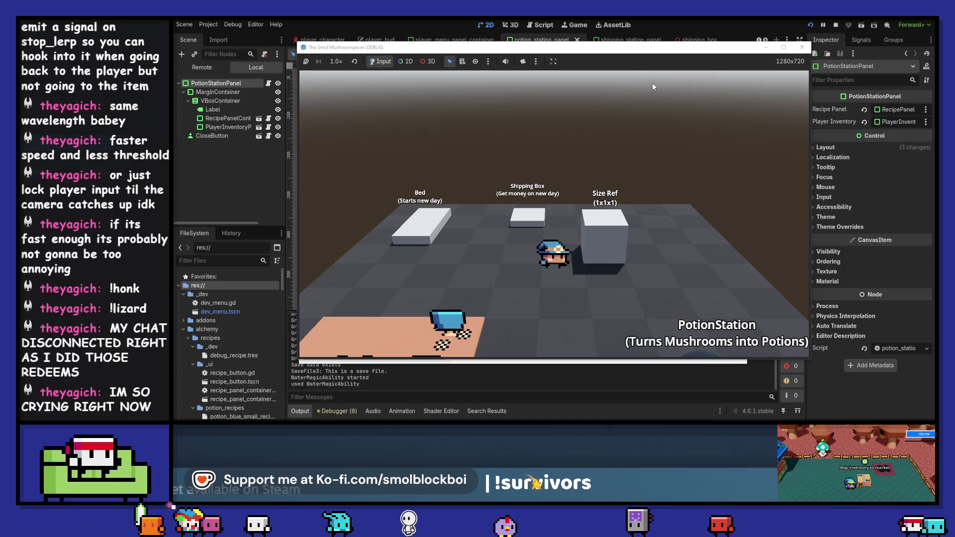
Reopen the PotionStation panel and view the Smol Green Potion recipe.
key("Escape")
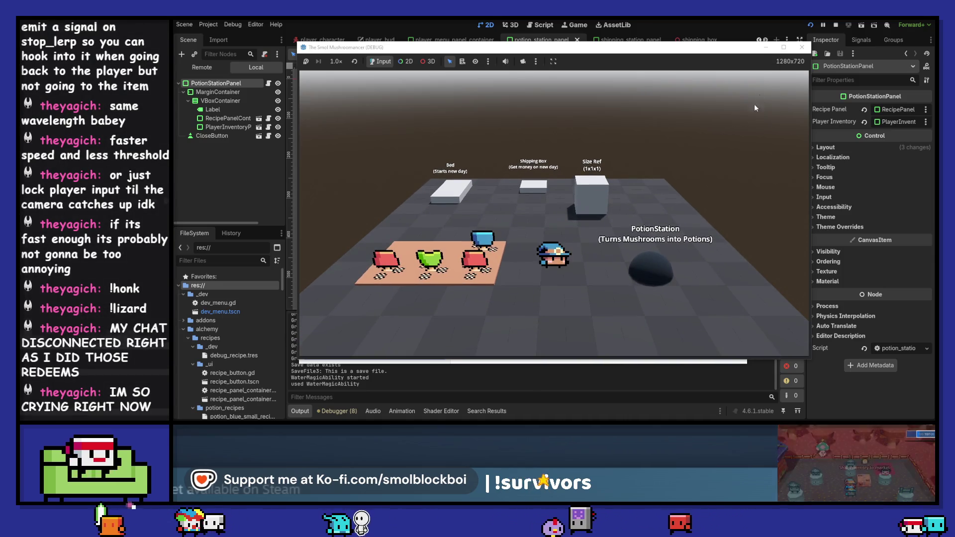
key("e")
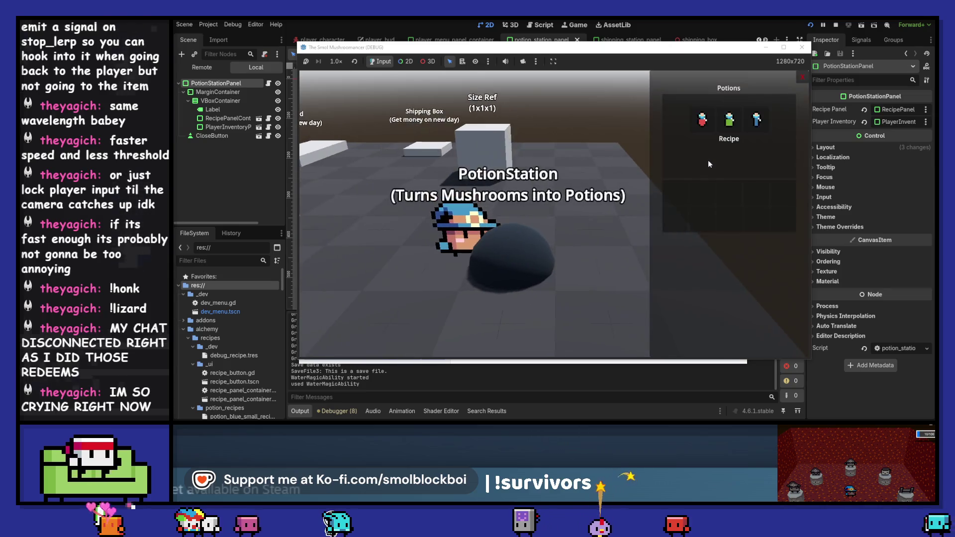
key("Right")
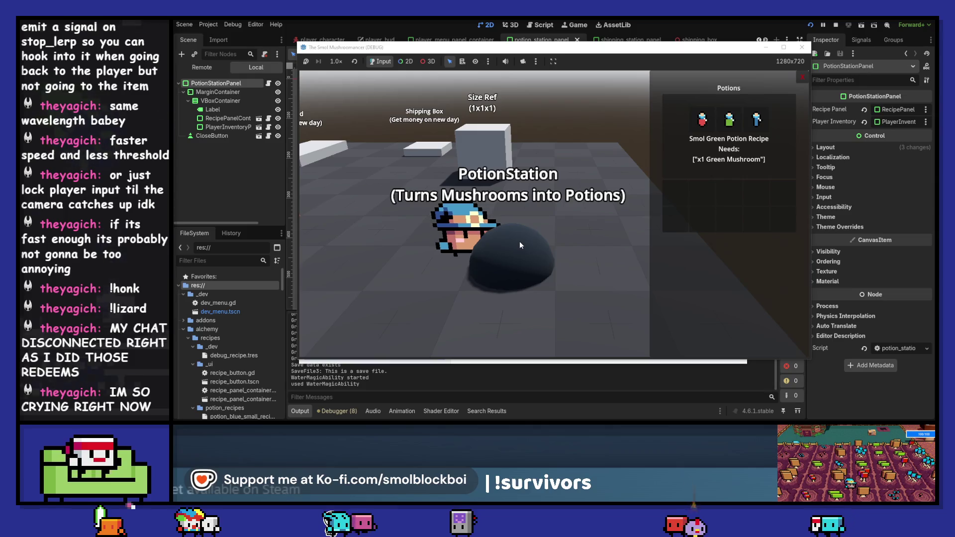
Close and reopen the Potions panel at the PotionStation three times.
left_click(799, 77)
key("e")
left_click(803, 77)
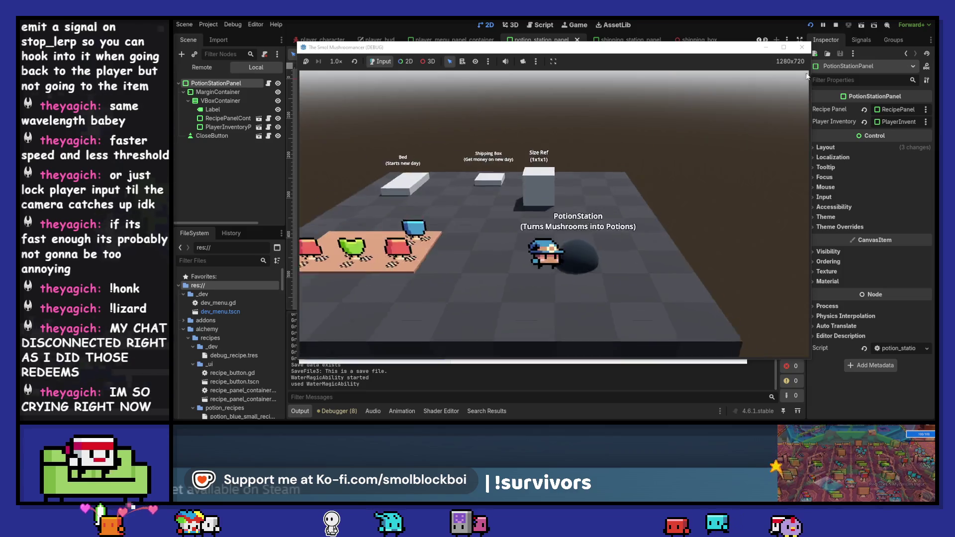
key("e")
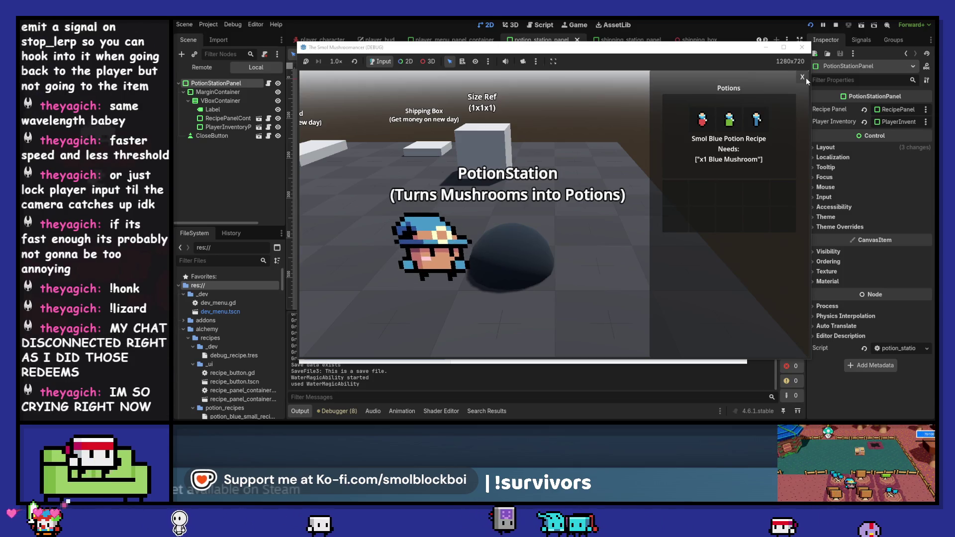
left_click(804, 78)
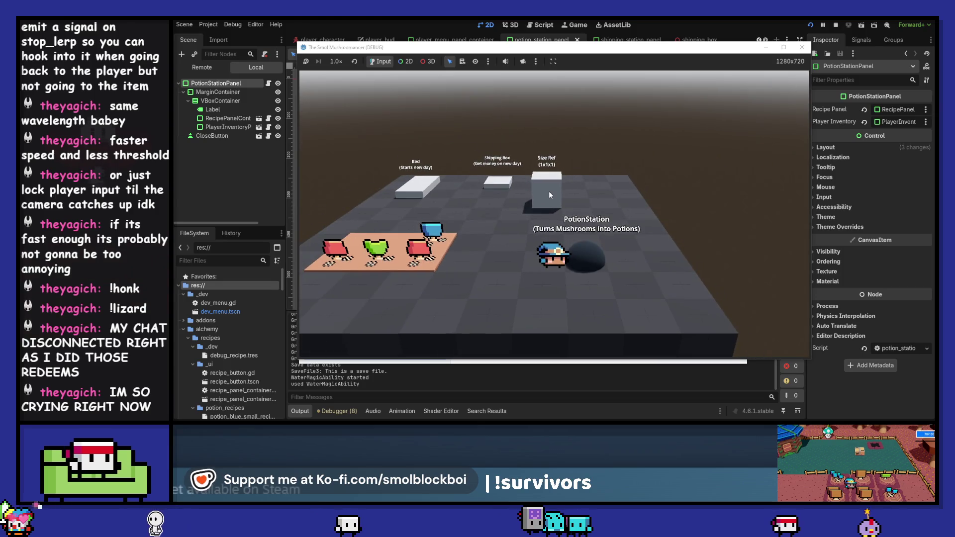
key("e")
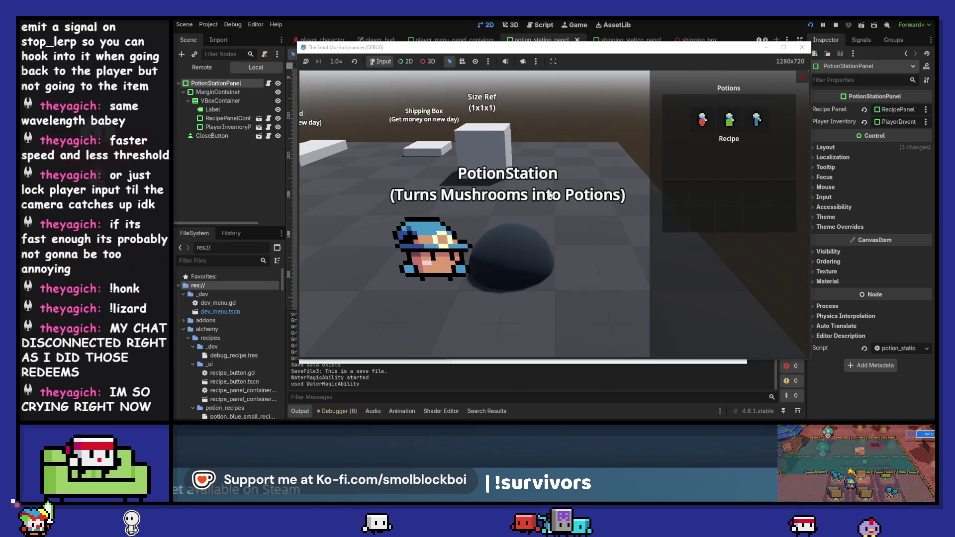
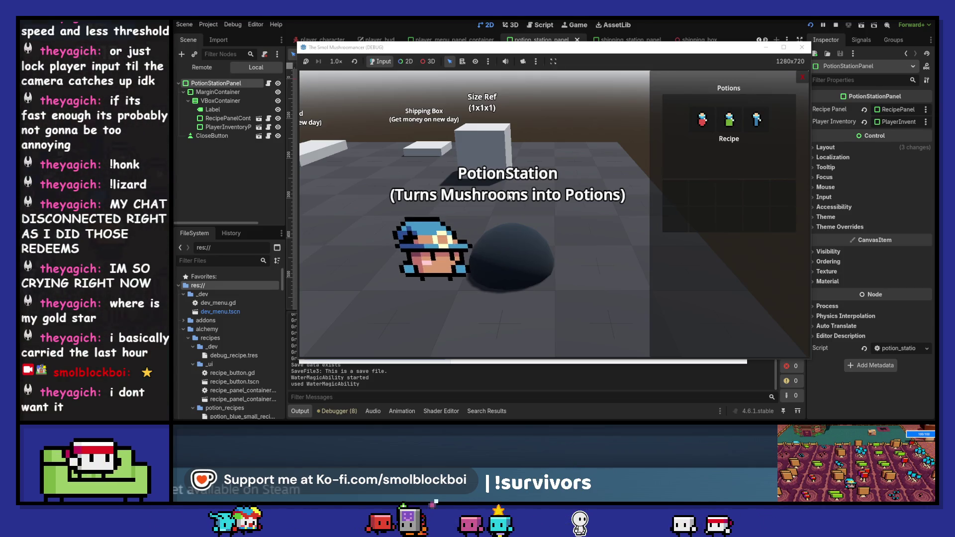
Close the Potions panel, walk to the Shipping Box, and ship the blue and both red mushrooms.
left_click(802, 77)
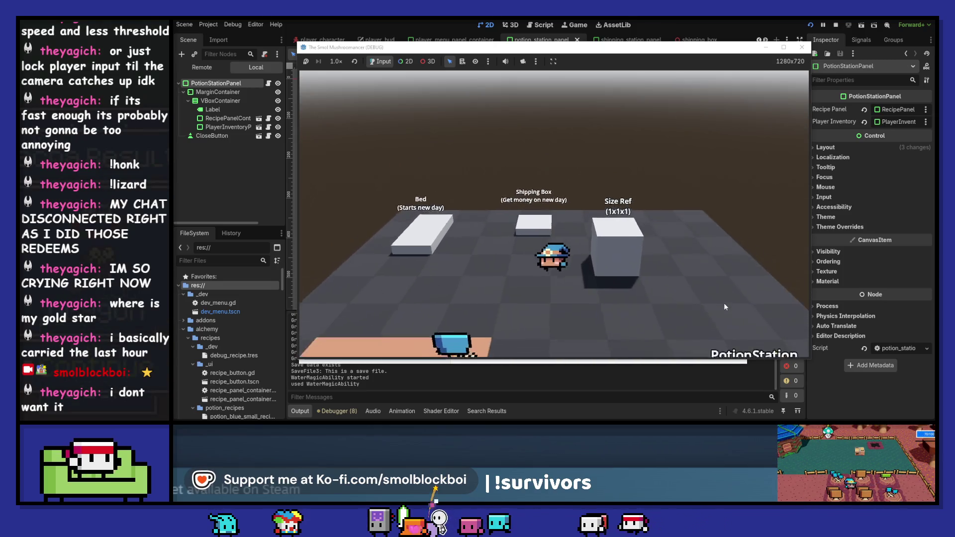
key("w")
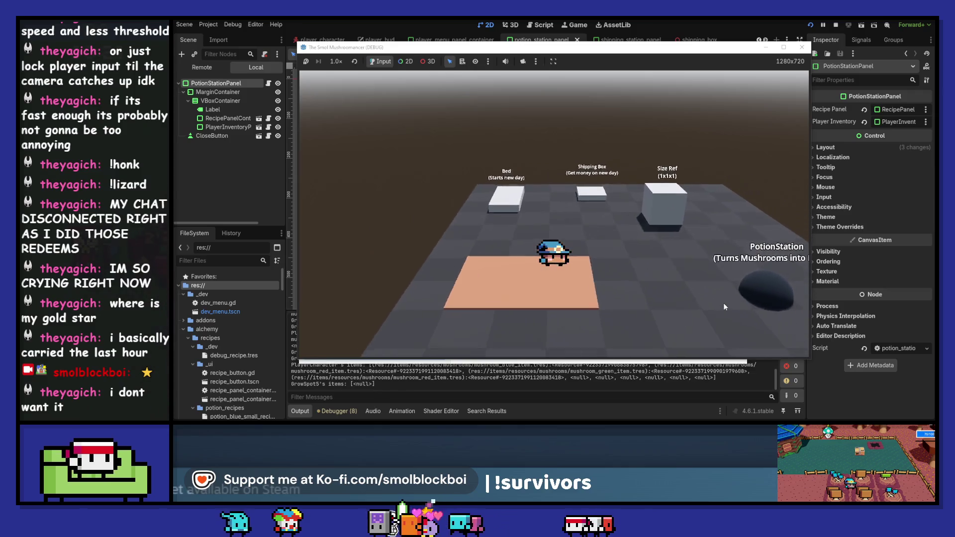
key("e")
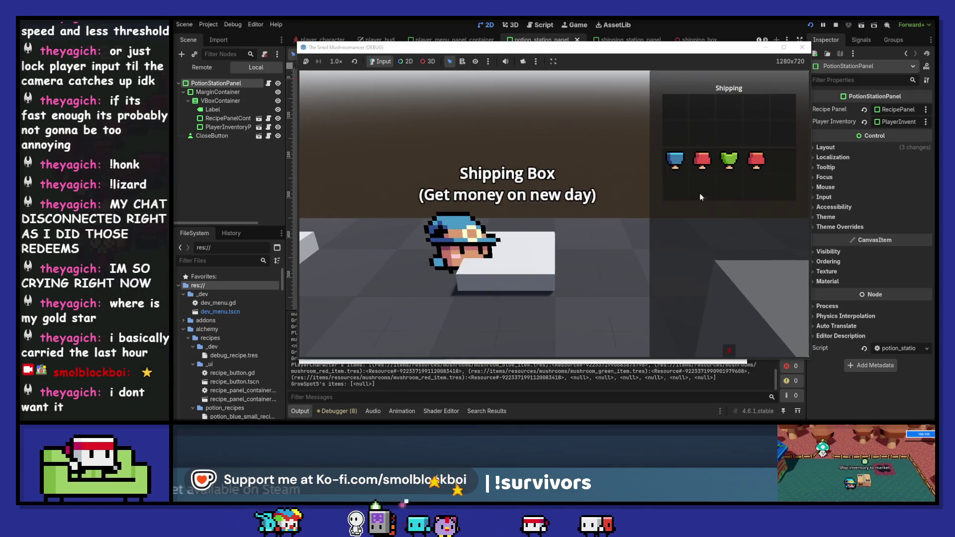
left_click(674, 162)
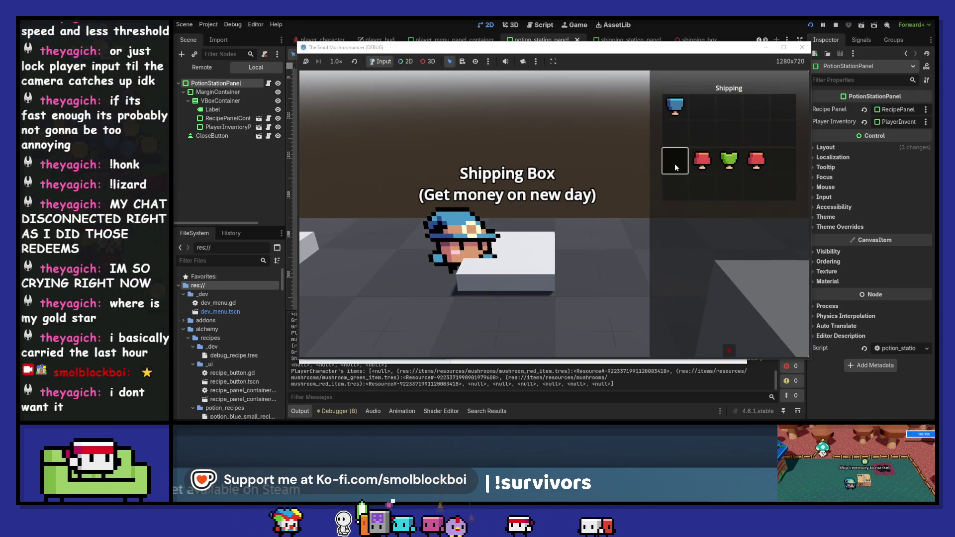
left_click(763, 160)
left_click(702, 163)
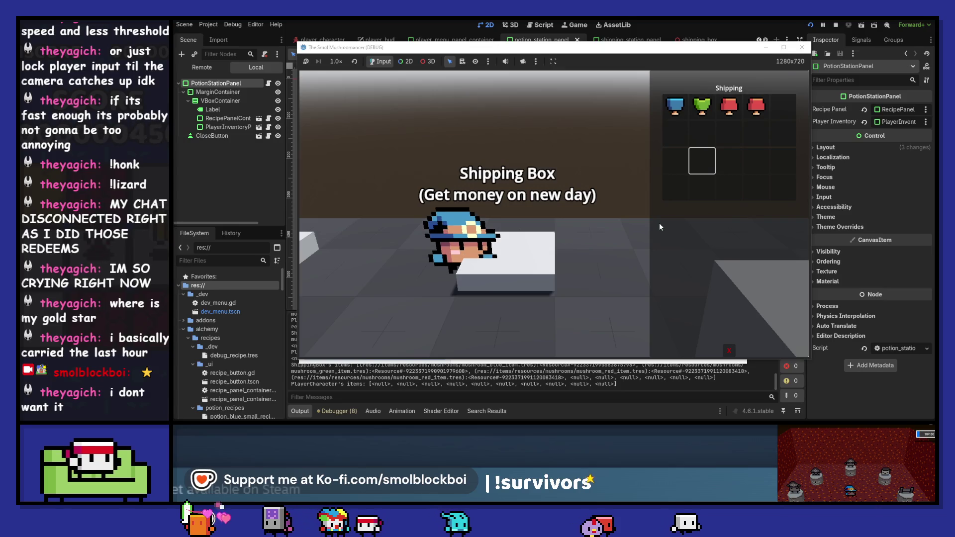
Close the Shipping panel, step away, then come back and reopen the shipping box.
left_click(729, 350)
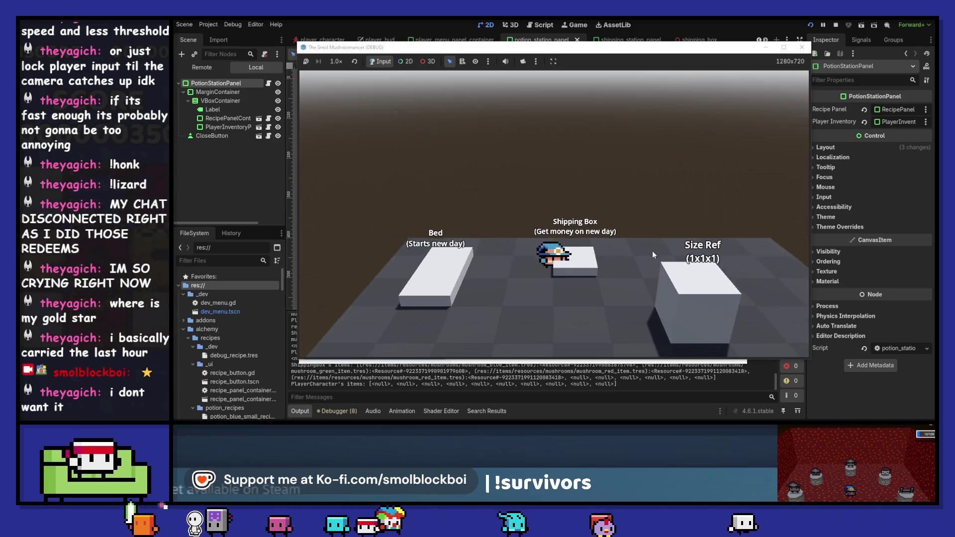
key("s")
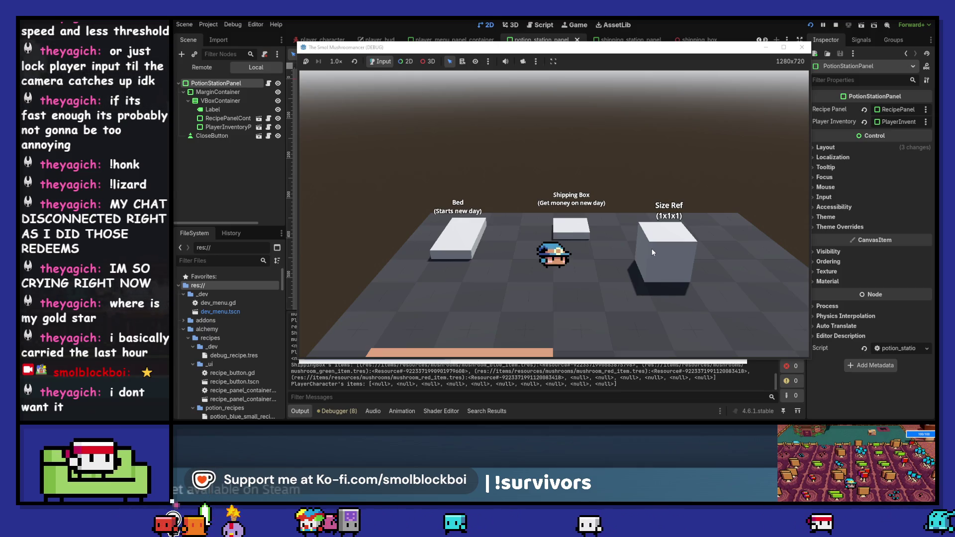
key("e")
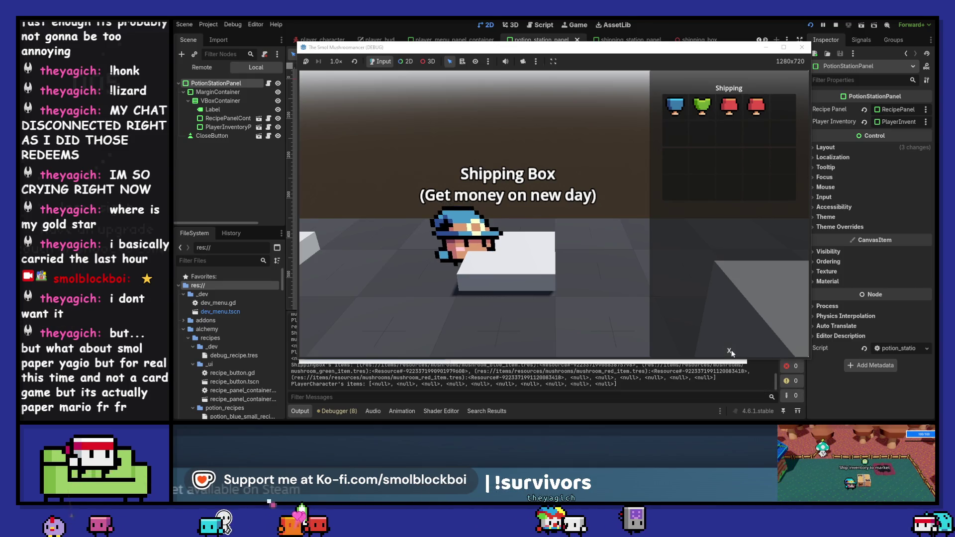
Take all four mushrooms back out of the Shipping grid into the inventory.
left_click(675, 105)
left_click(702, 106)
left_click(729, 105)
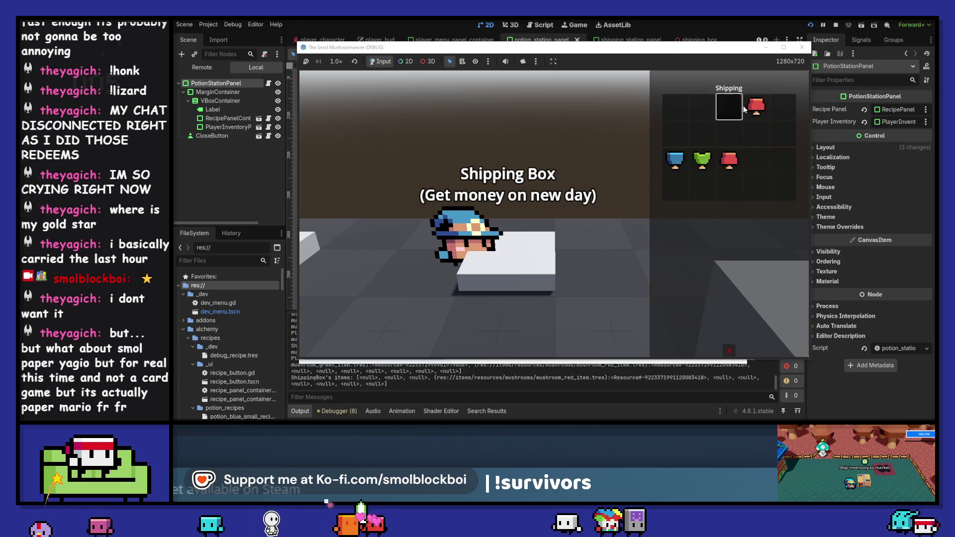
left_click(756, 106)
Close and reopen the Shipping panel a few times to test it, leaving it closed.
left_click(729, 351)
key("e")
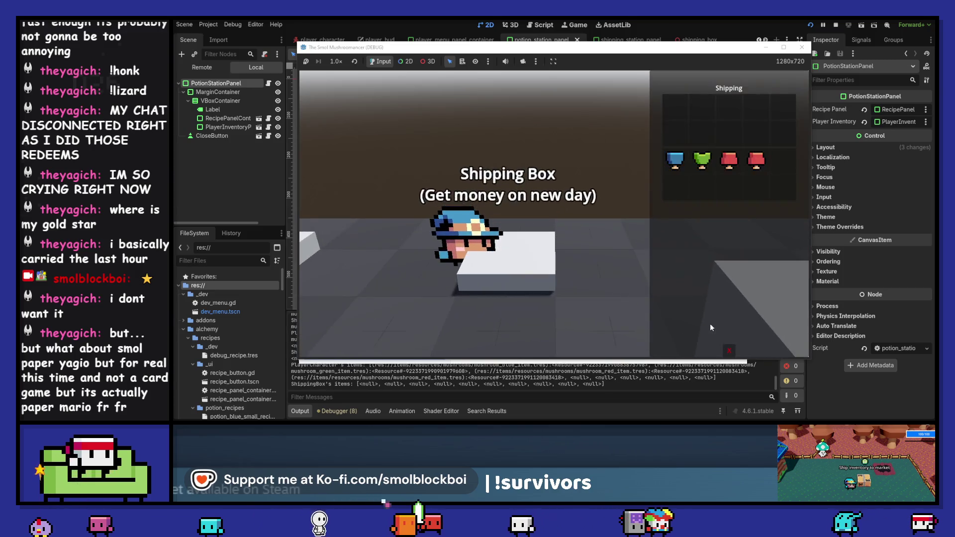
left_click(729, 350)
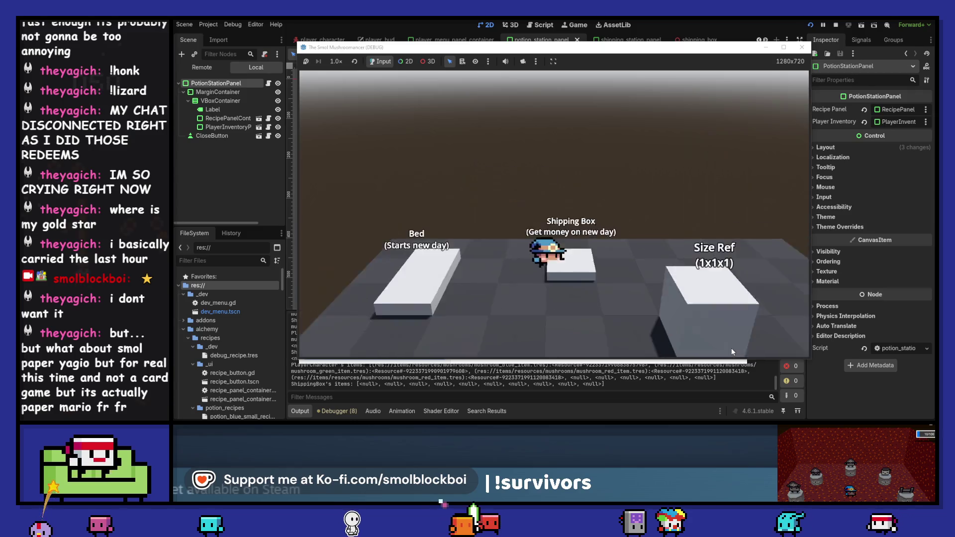
key("e")
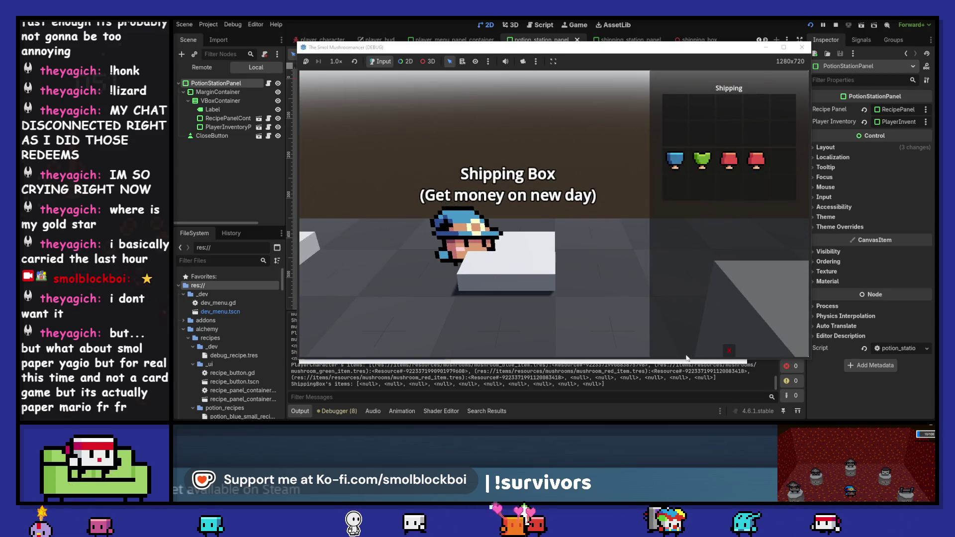
left_click(729, 351)
Check the PotionStation's Potions panel, then quit the game and return to the Godot editor.
key("s")
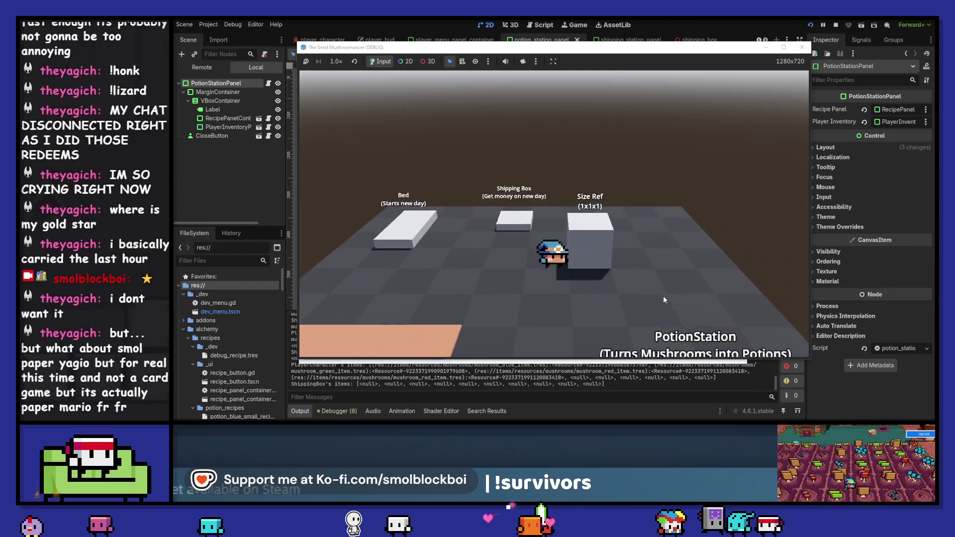
key("e")
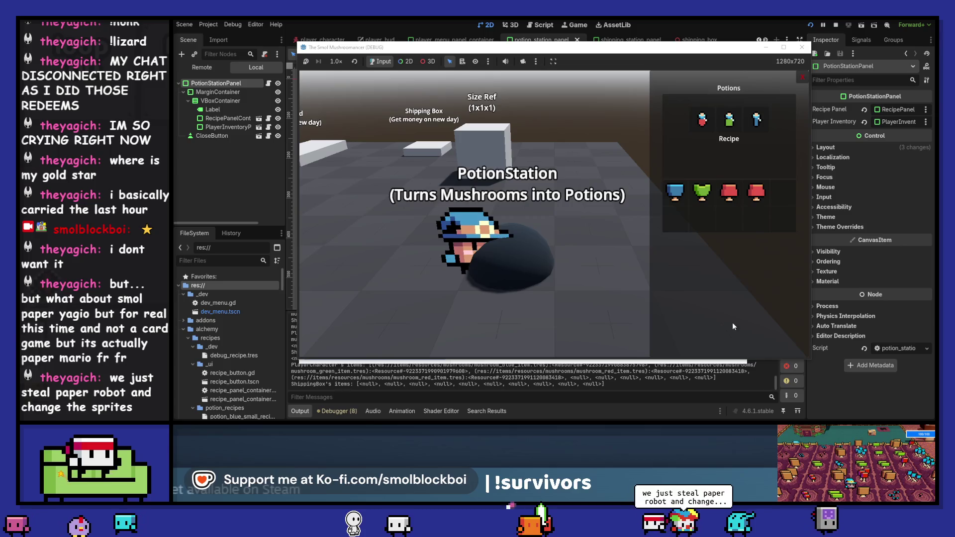
left_click(803, 76)
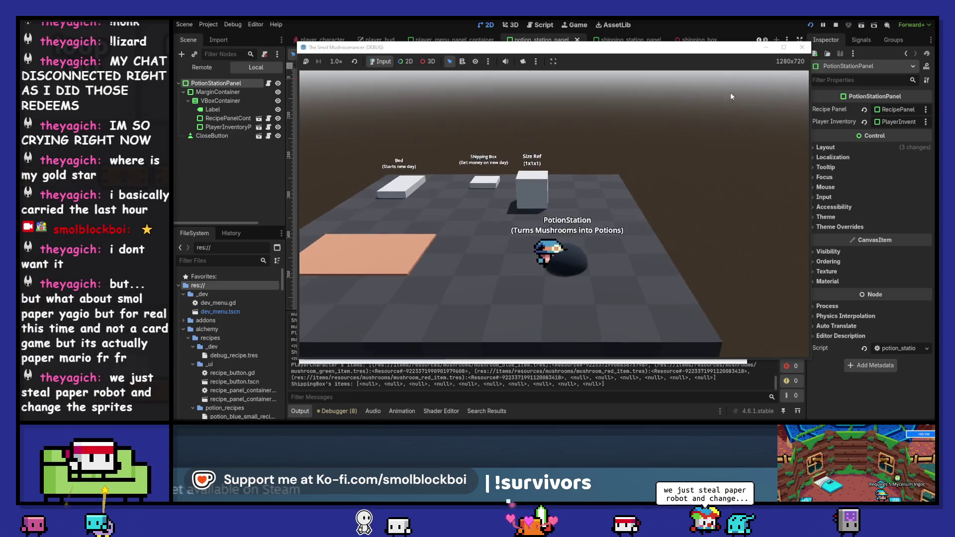
key("alt+F4")
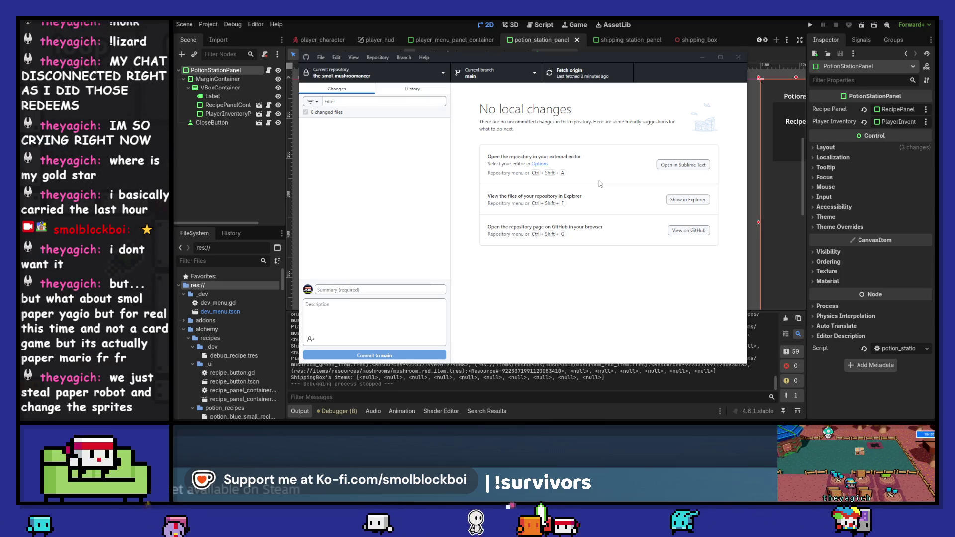
left_click(691, 21)
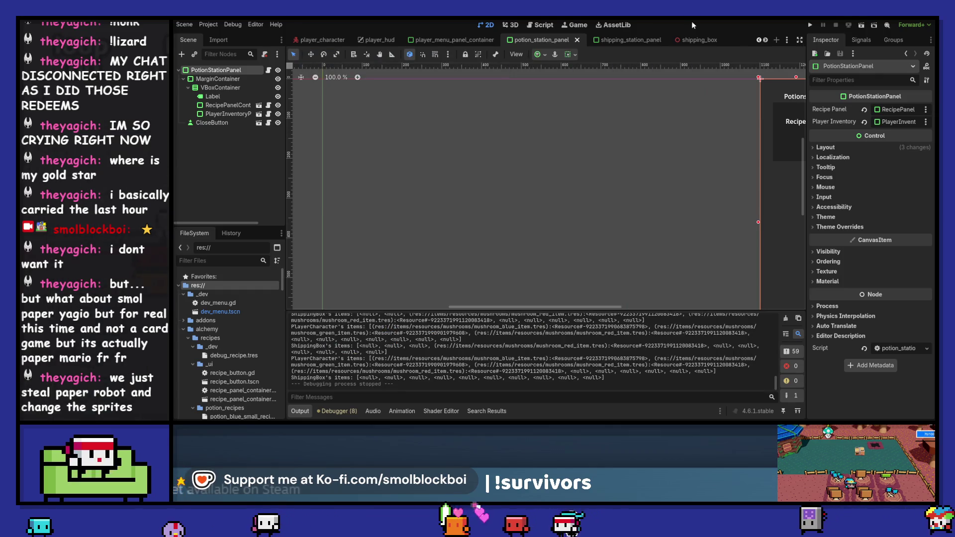
Clear the output log and look over the potion station panel's nodes and scene tabs.
left_click(785, 318)
scroll(625, 214, "down", 5)
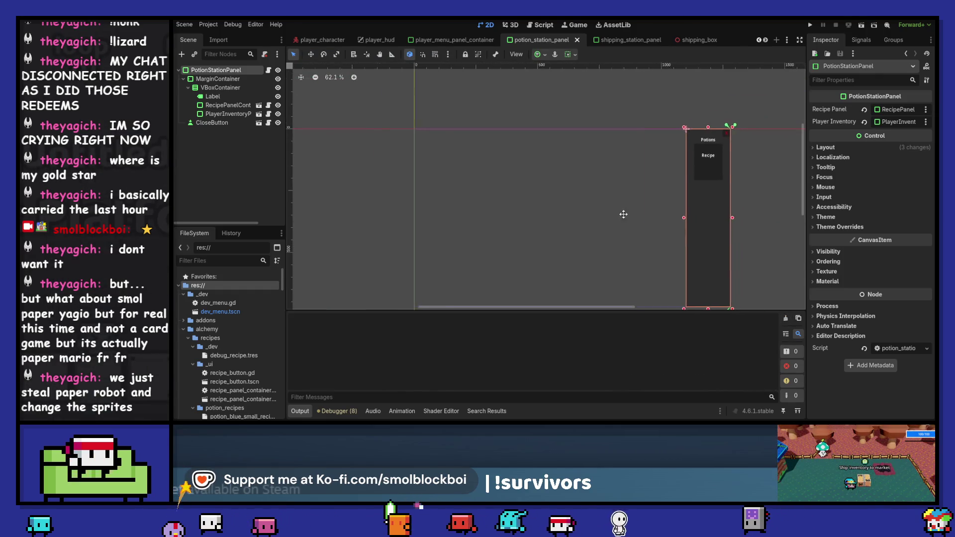
scroll(625, 213, "right", 3)
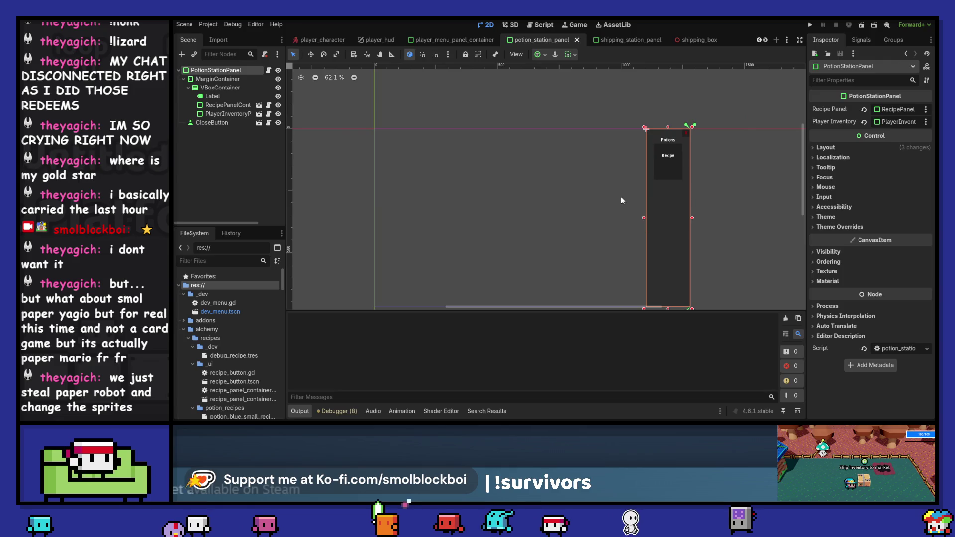
left_click(213, 79)
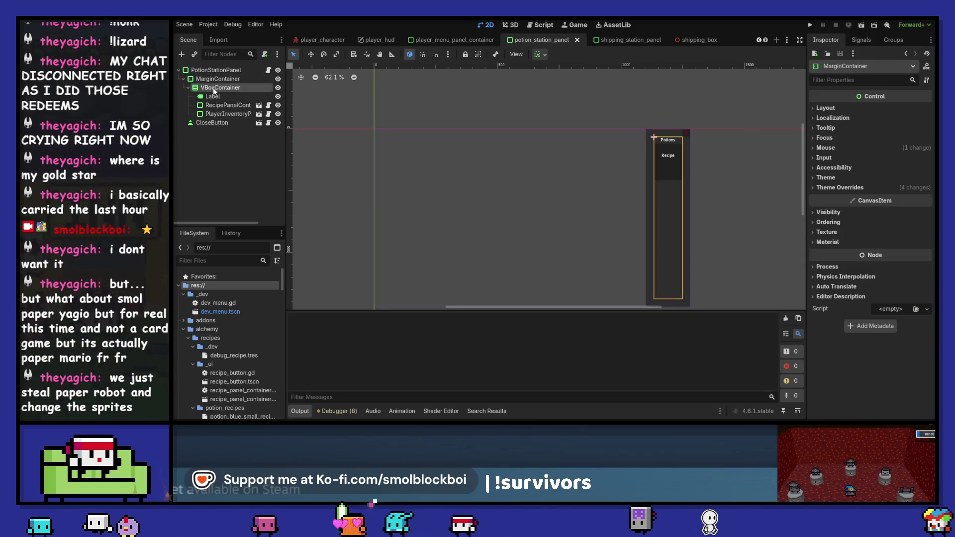
left_click(219, 70)
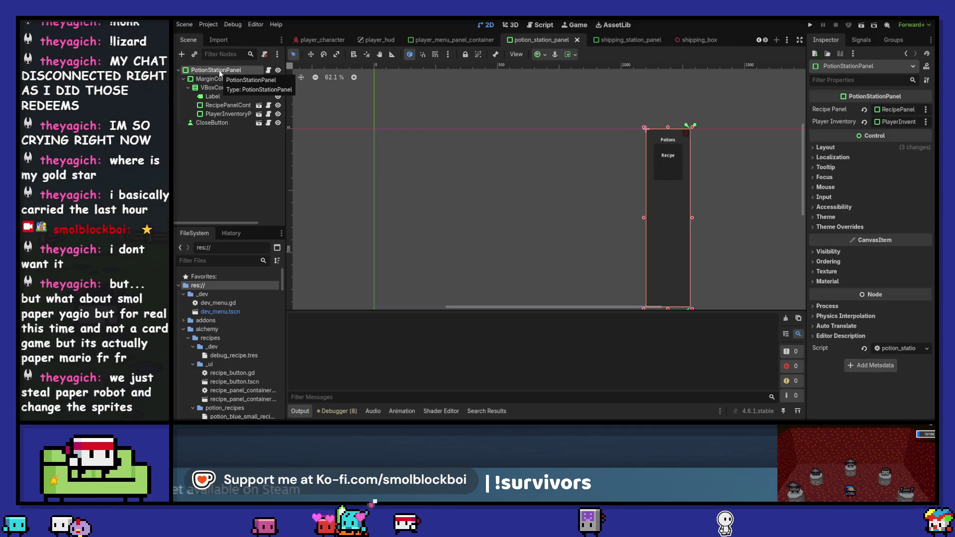
left_click(651, 39)
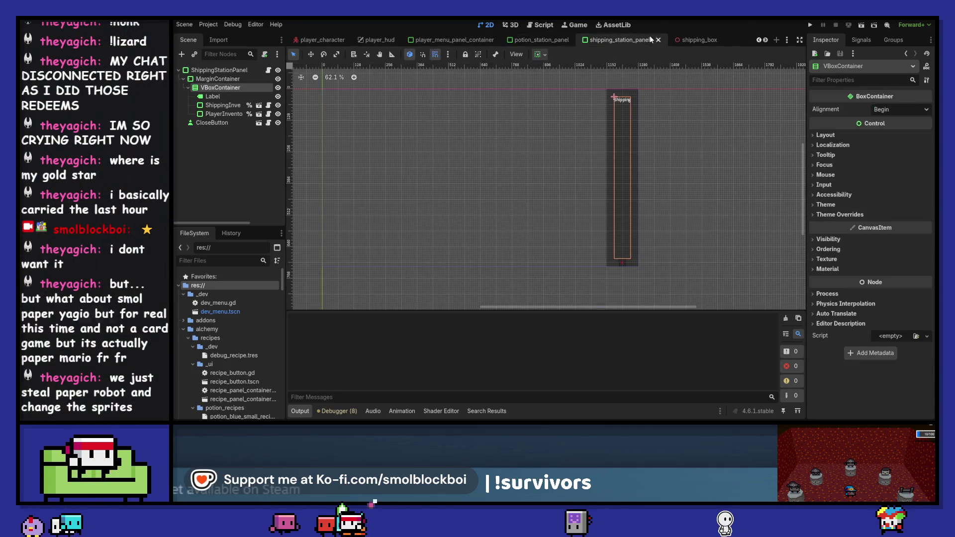
left_click(553, 38)
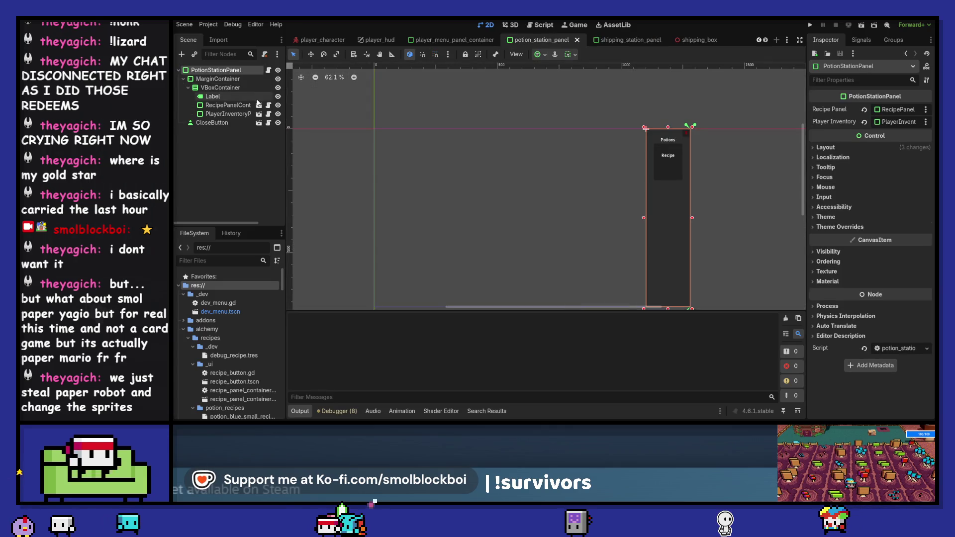
Set the potion panel CloseButton's container sizing to horizontal center and vertical bottom, and save.
left_click(204, 123)
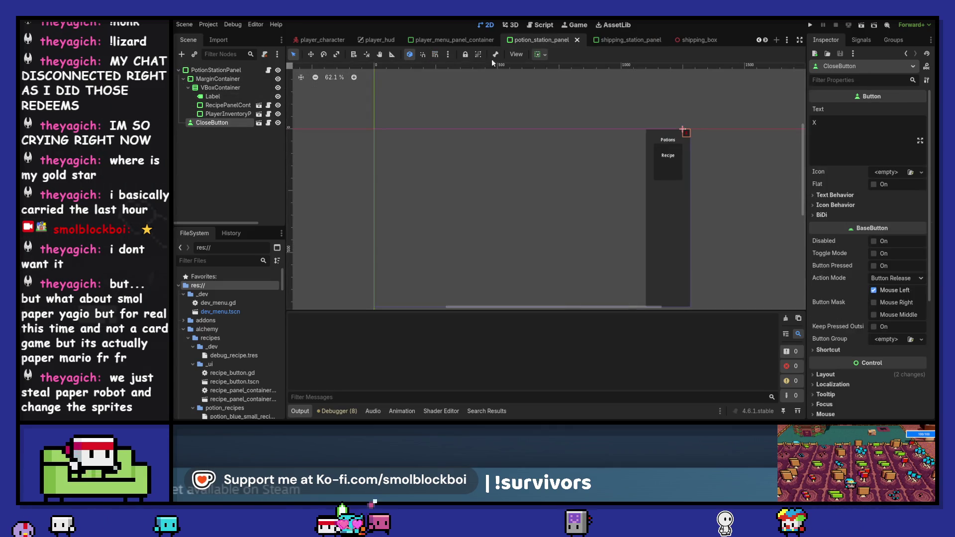
left_click(540, 54)
left_click(558, 84)
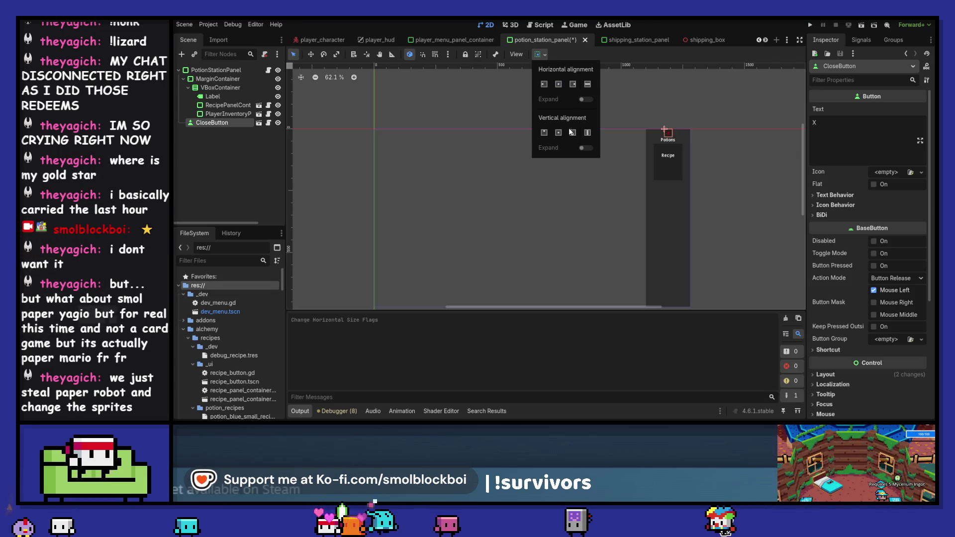
left_click(573, 132)
key("ctrl+s")
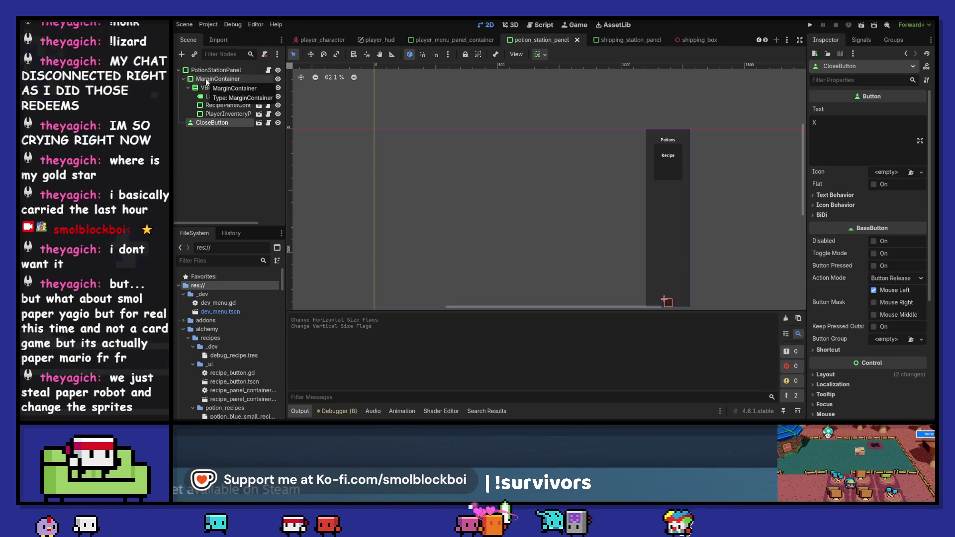
Move CloseButton into MarginContainer in both potion and shipping panels, save each, and relaunch with F5.
left_click_drag(217, 124, 221, 77)
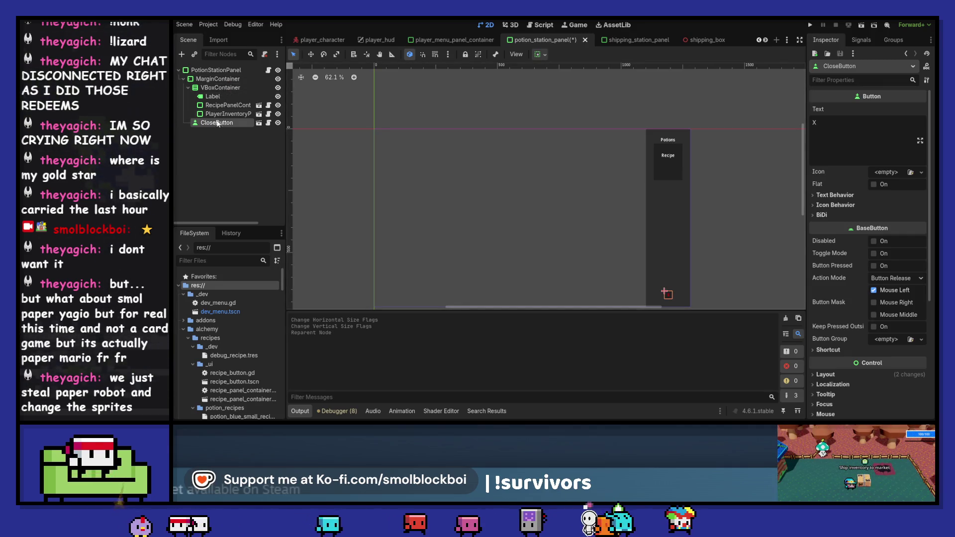
key("ctrl+s")
key("ctrl+Tab")
left_click_drag(211, 124, 222, 78)
key("ctrl+s")
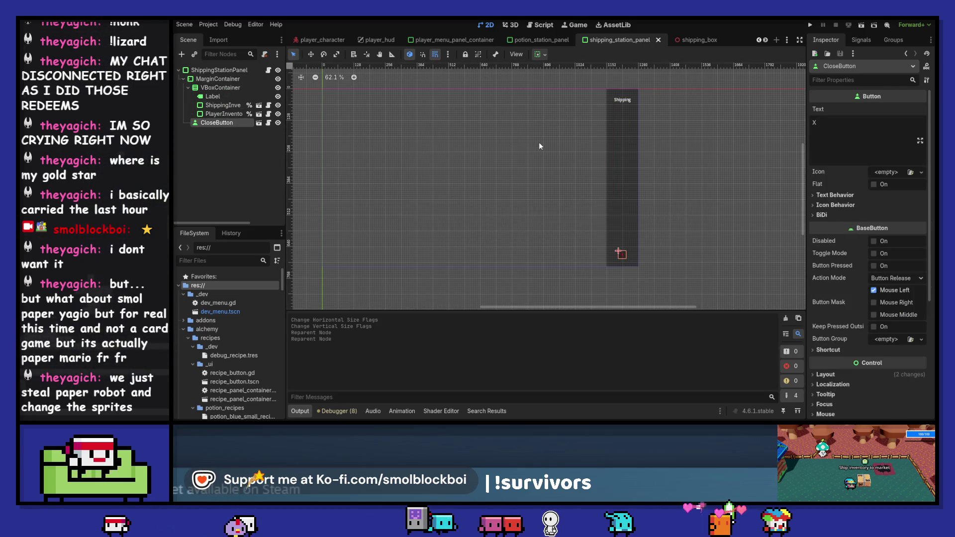
key("F5")
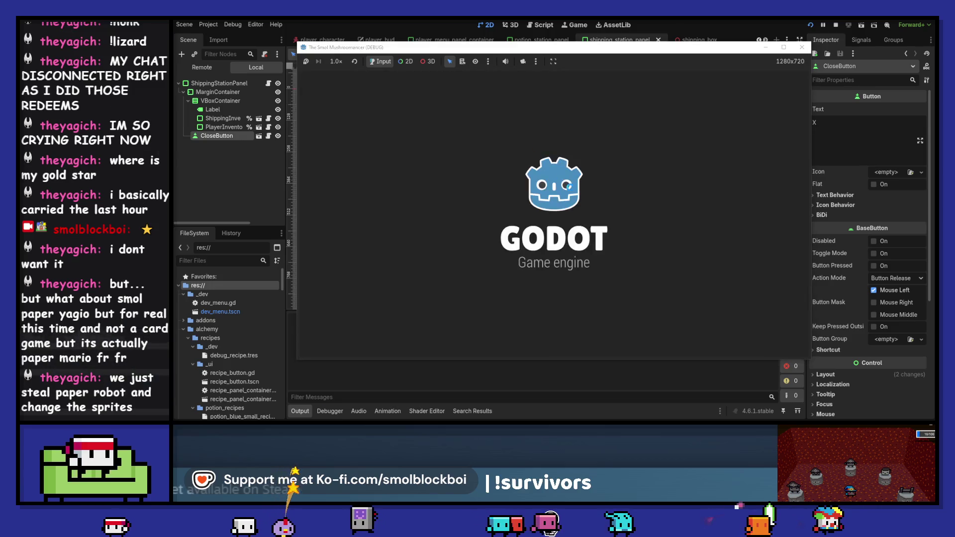
Start the game, hit the invalid-access crash at the PotionStation, stop it, and return to the 2D view.
left_click(581, 238)
key("e")
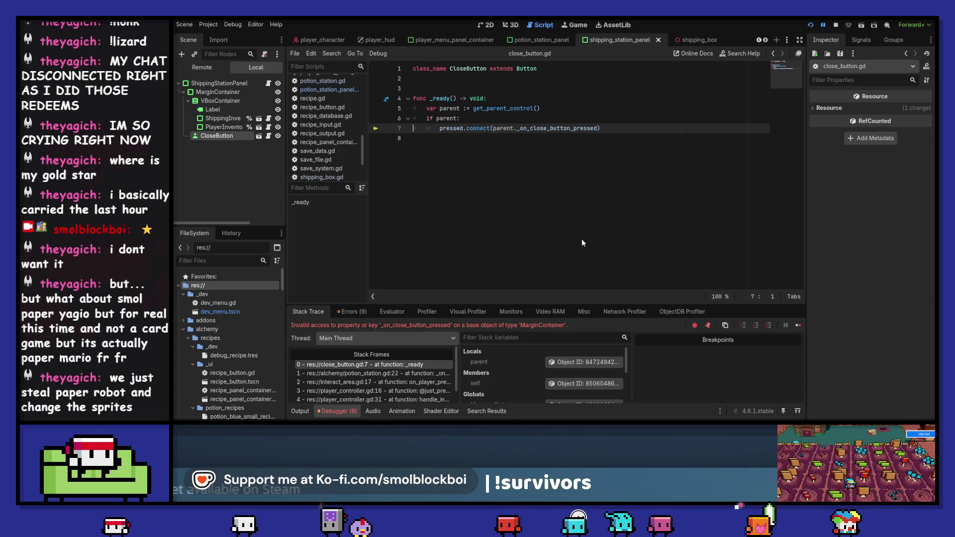
left_click(836, 25)
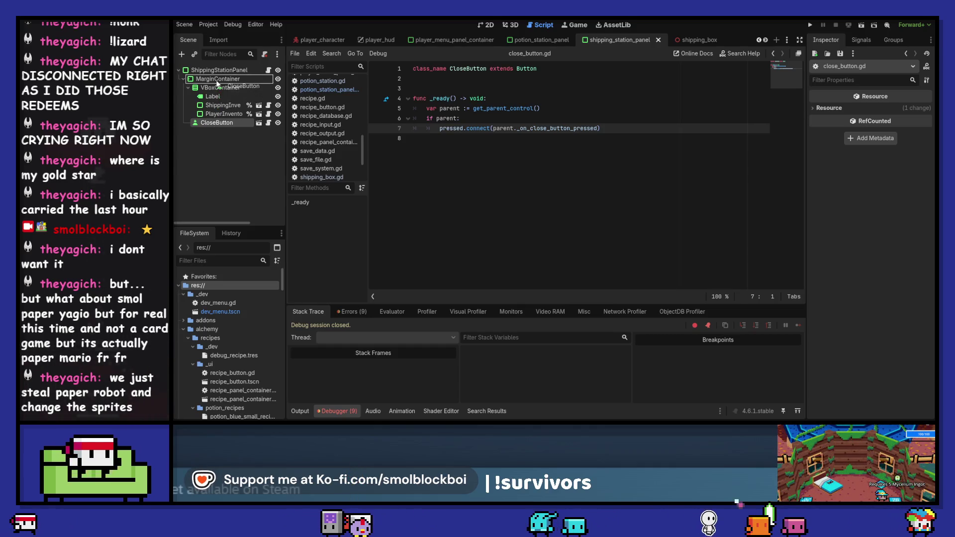
left_click_drag(218, 81, 217, 115)
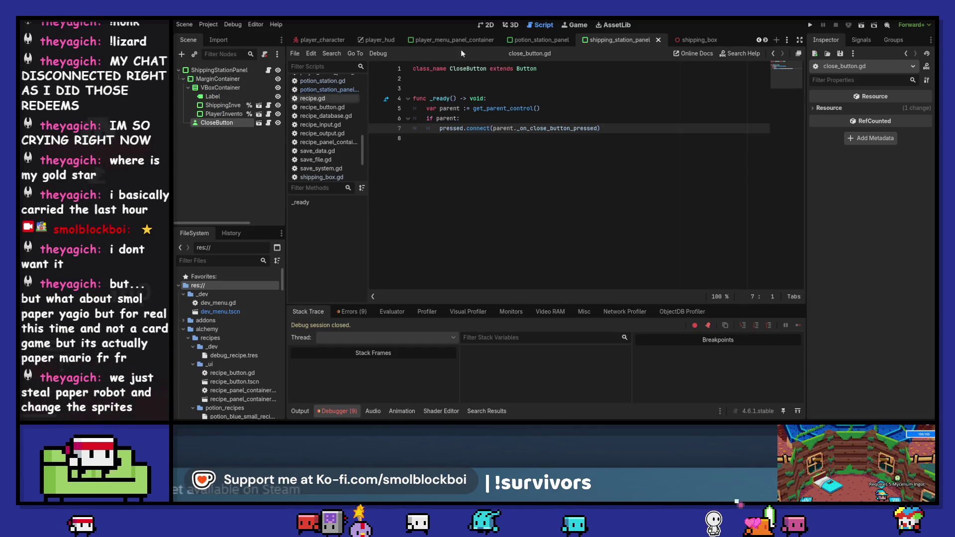
left_click(510, 25)
left_click(482, 28)
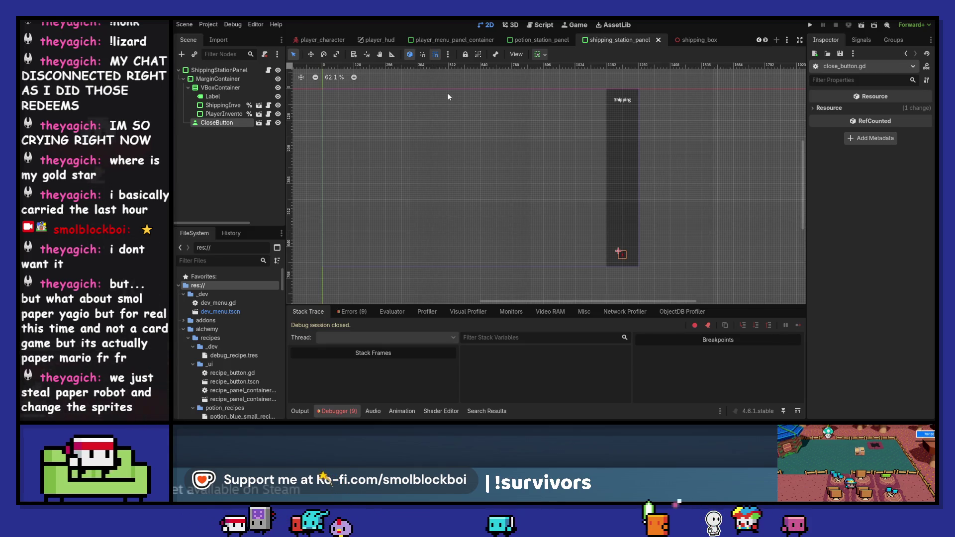
Reparent CloseButton directly under the ShippingStationPanel and PotionStationPanel roots, save, and open player_menu_panel_container.
left_click(211, 123)
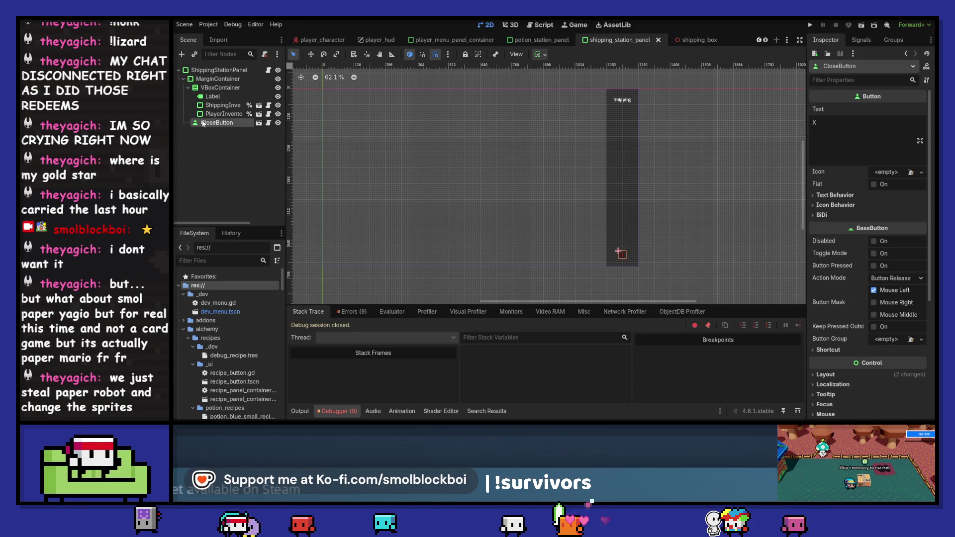
left_click_drag(211, 71, 211, 69)
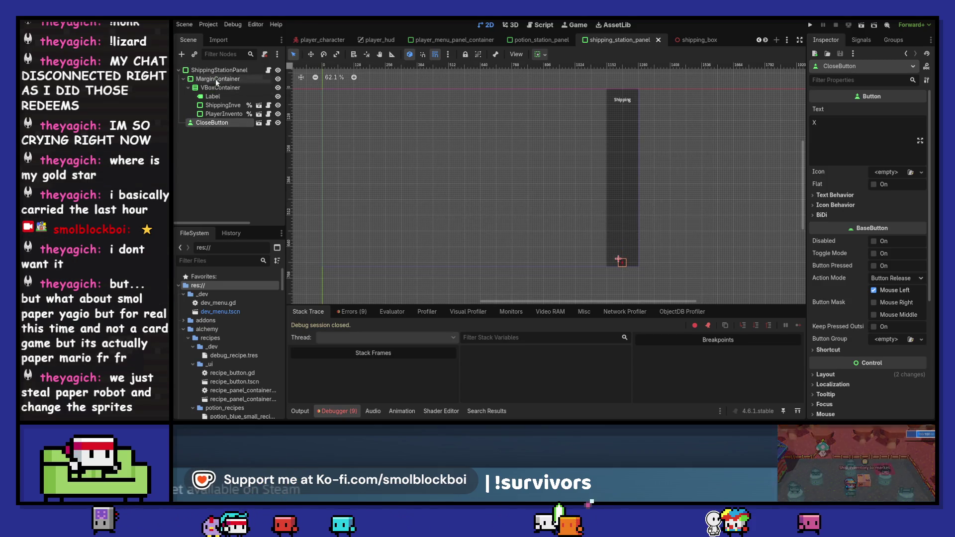
left_click(536, 40)
left_click_drag(197, 124, 214, 74)
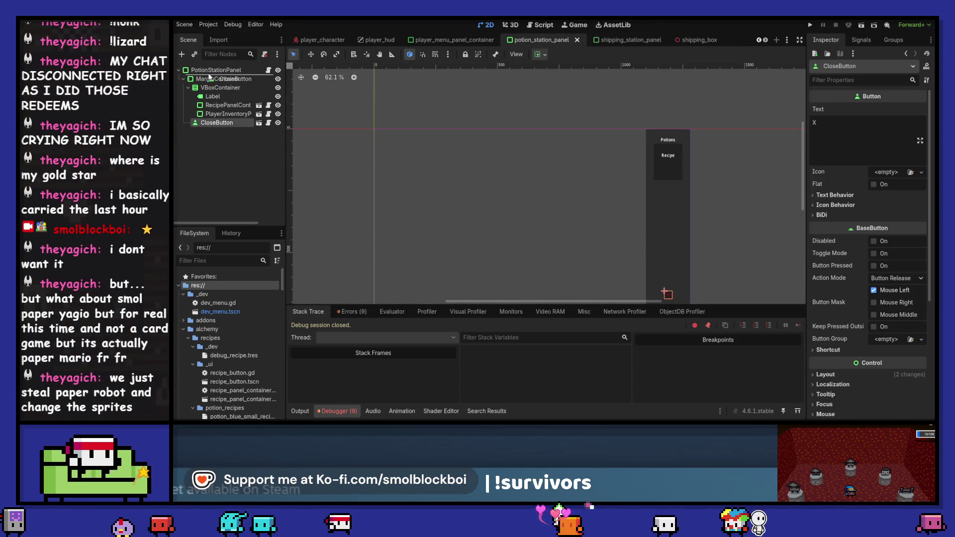
key("ctrl+s")
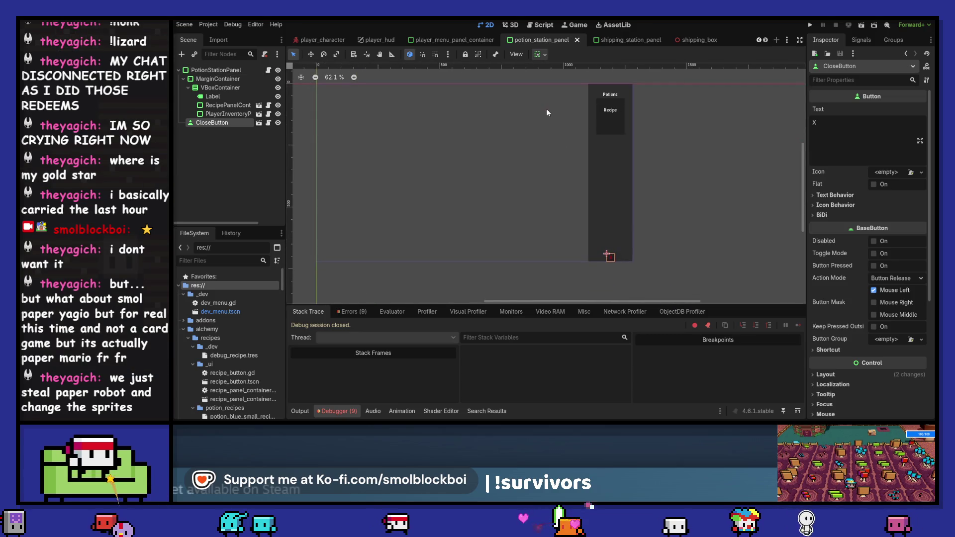
left_click(433, 40)
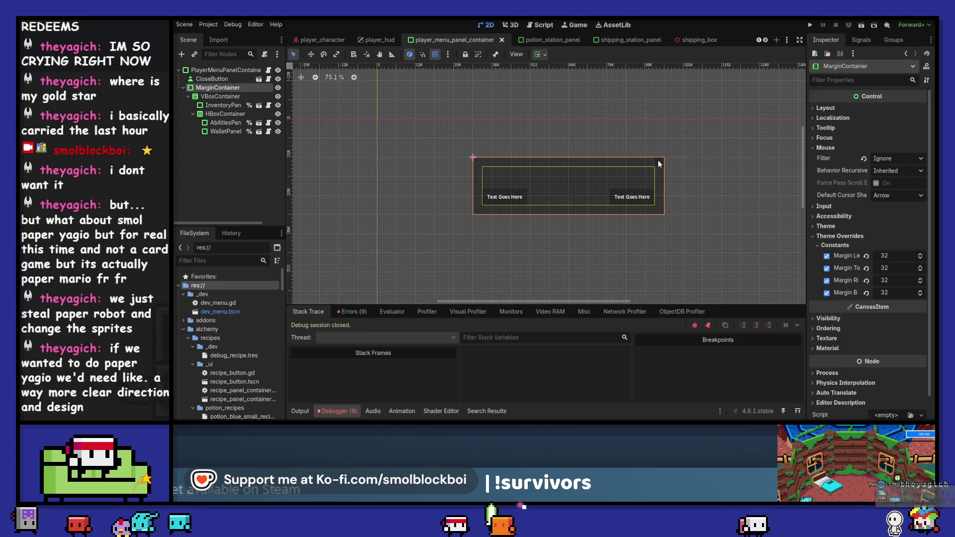
Inspect the player menu's root, InventoryPanelContainer, AbilitiesPanelContainer and WalletPanel nodes.
left_click(224, 71)
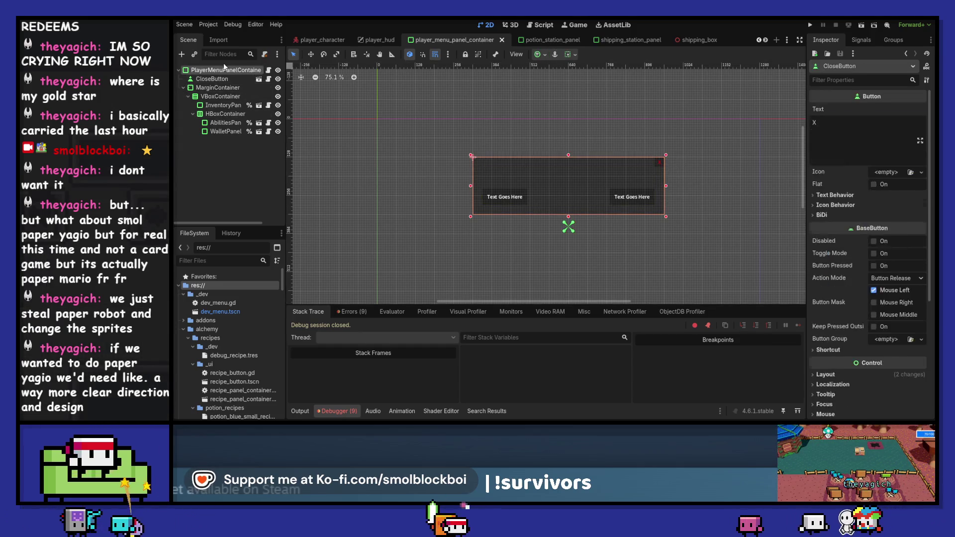
left_click(222, 107)
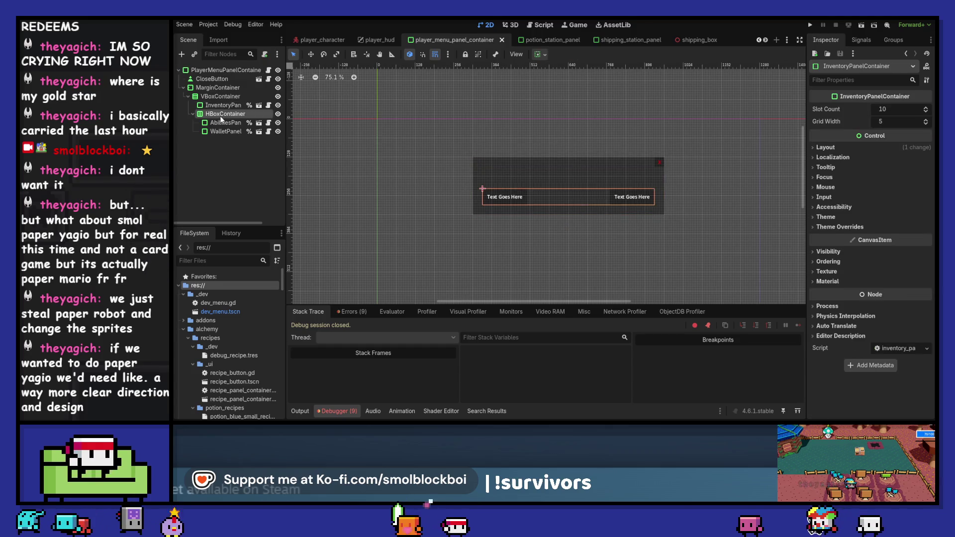
left_click(223, 124)
left_click(222, 130)
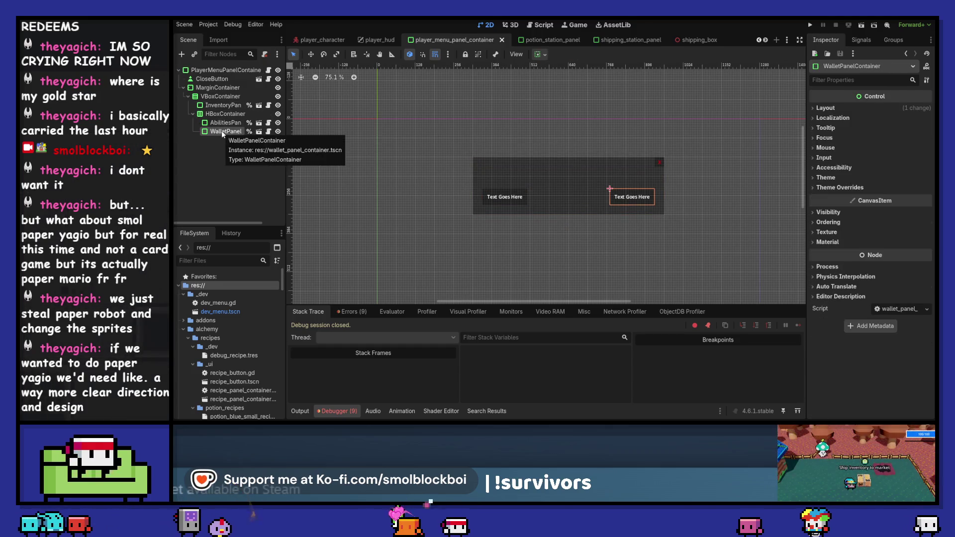
Set the player menu CloseButton's container sizing to Vertical Shrink End and Horizontal Shrink Center.
left_click(222, 80)
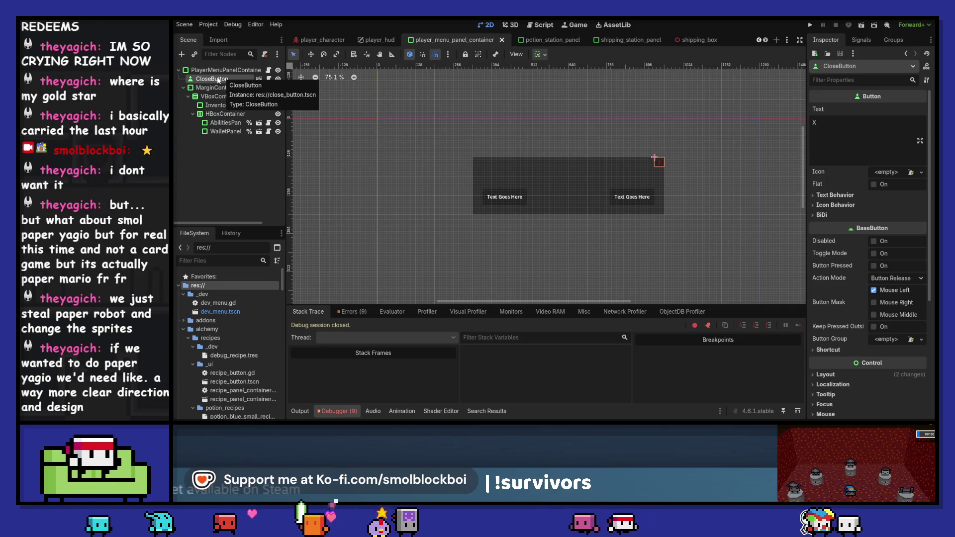
left_click(542, 54)
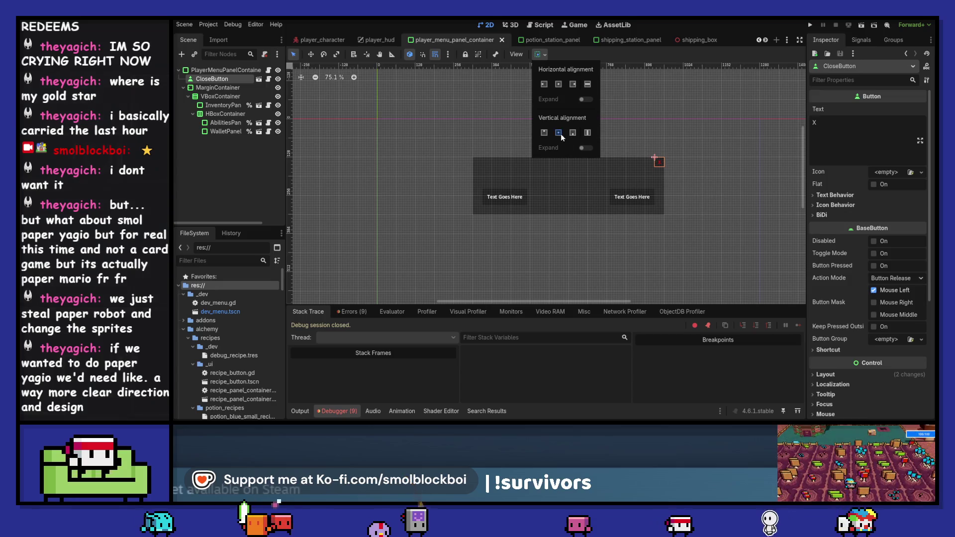
left_click(559, 133)
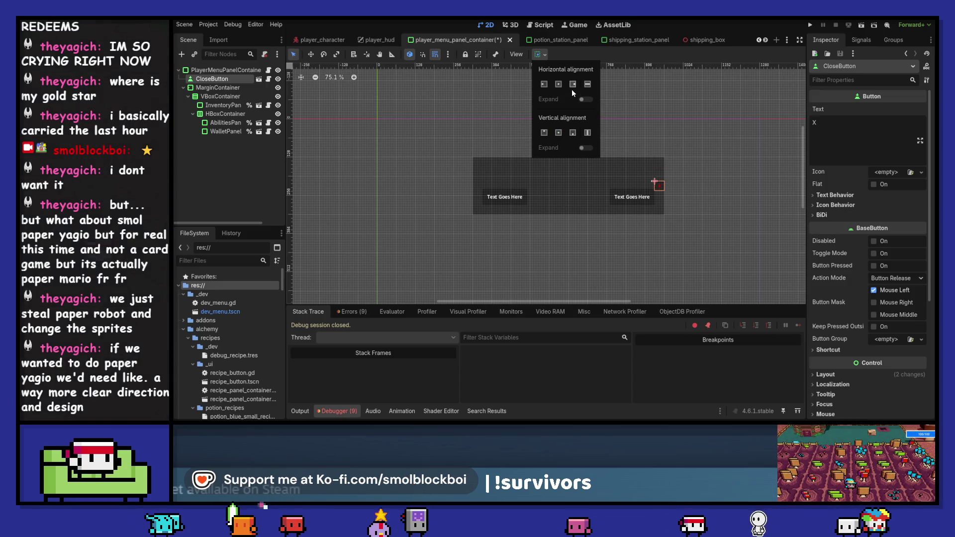
left_click(558, 133)
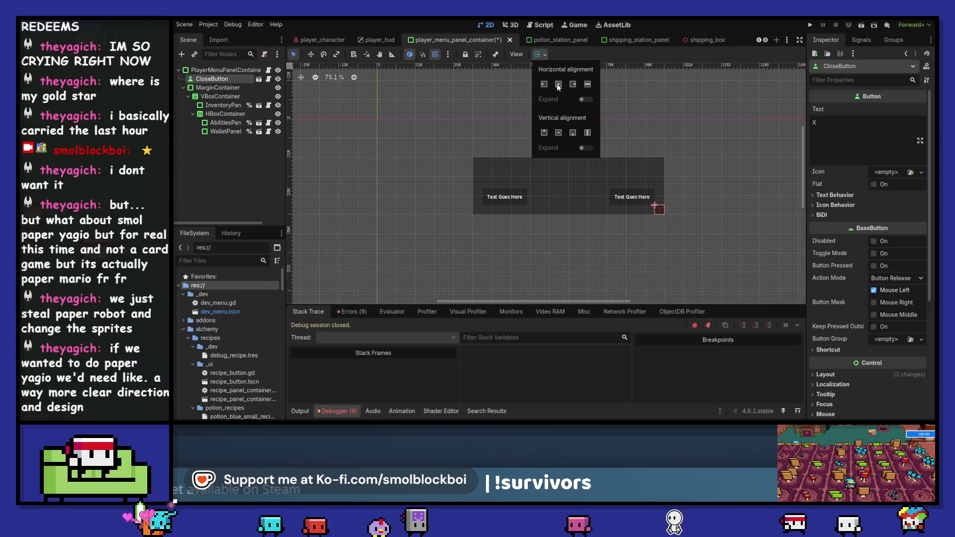
left_click(558, 84)
Run the game to check the CloseButton, close it, and select InventoryPanelContainer.
left_click(809, 25)
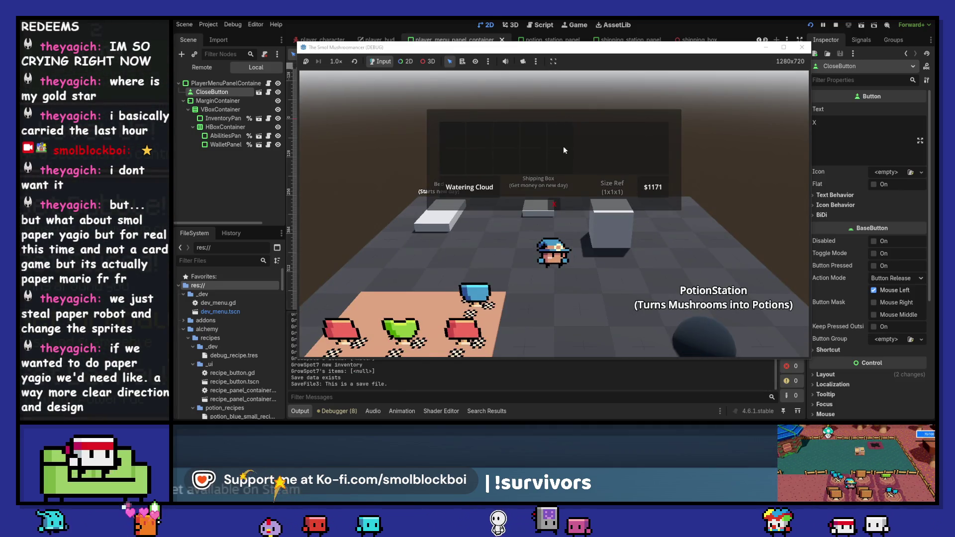
left_click(803, 48)
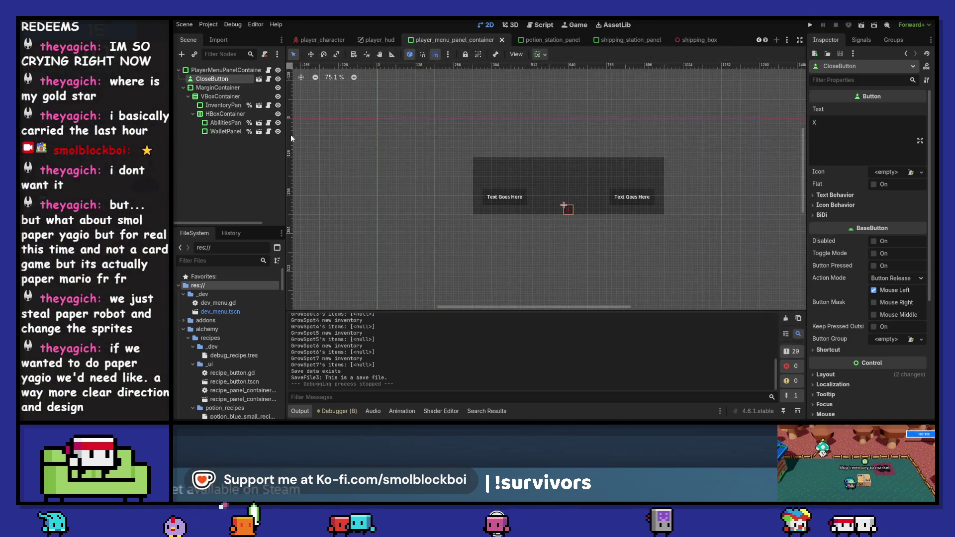
left_click(228, 104)
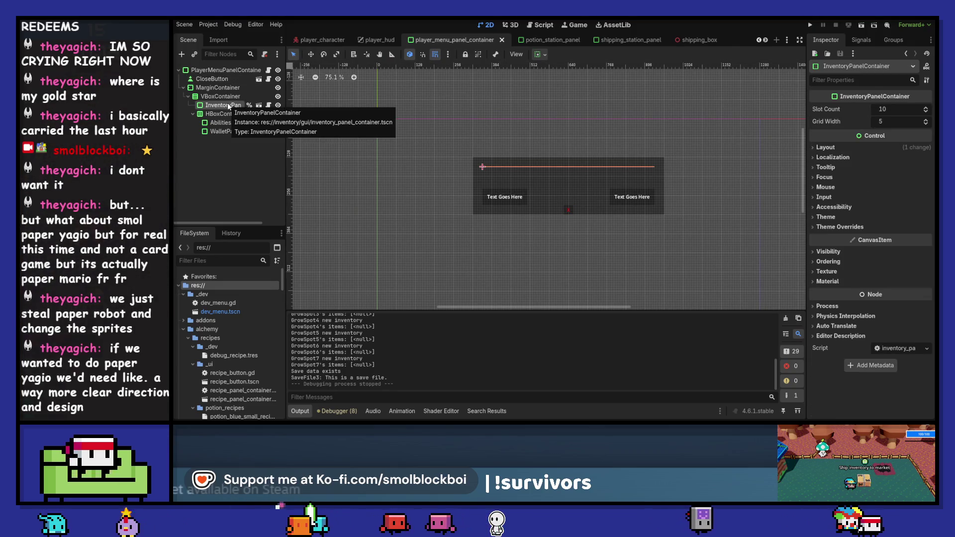
Revert the inventory panel scene's Grid Width to its default 10 and save it.
left_click(259, 105)
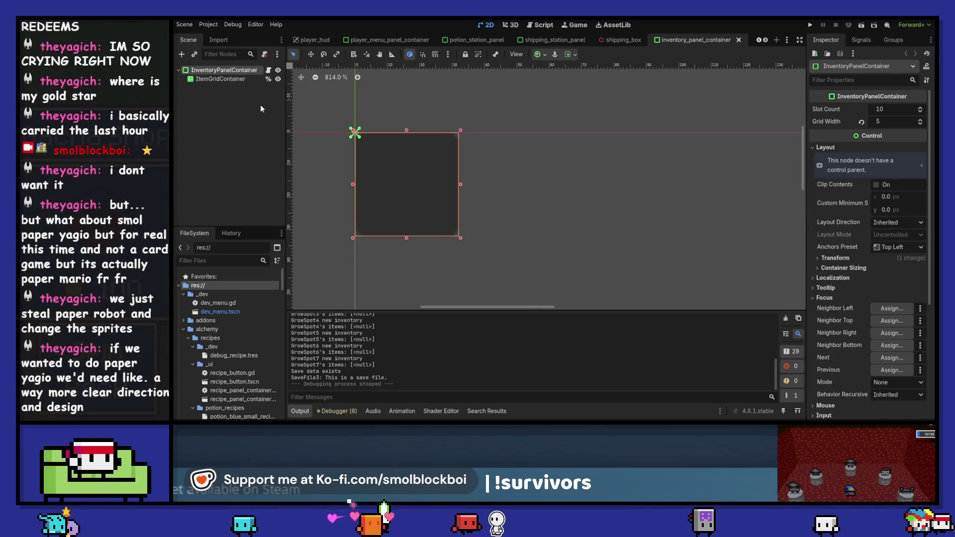
left_click(861, 123)
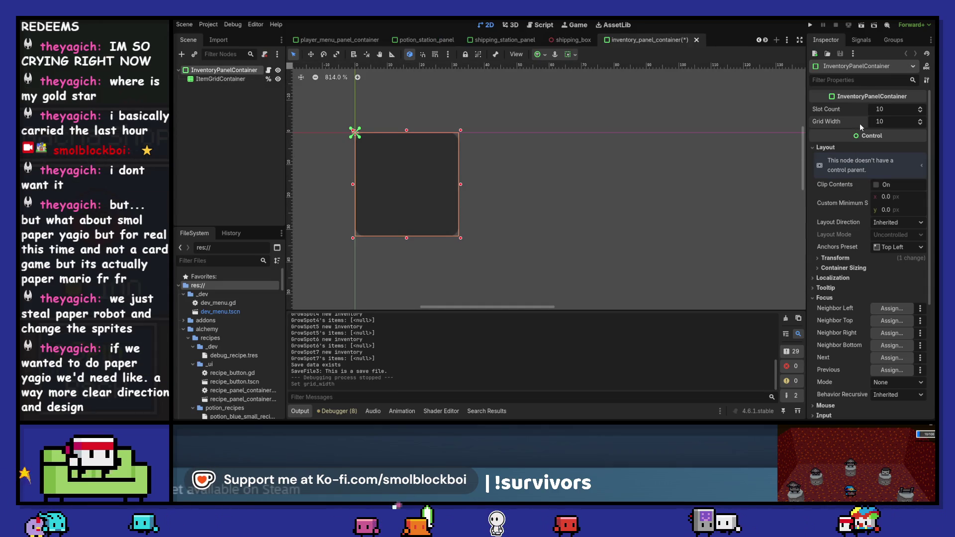
key("ctrl+s")
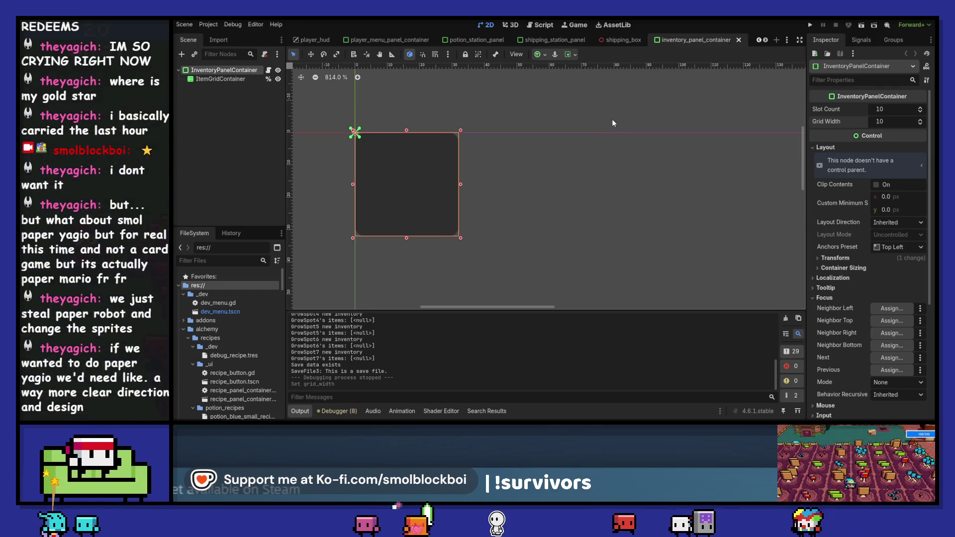
left_click(384, 39)
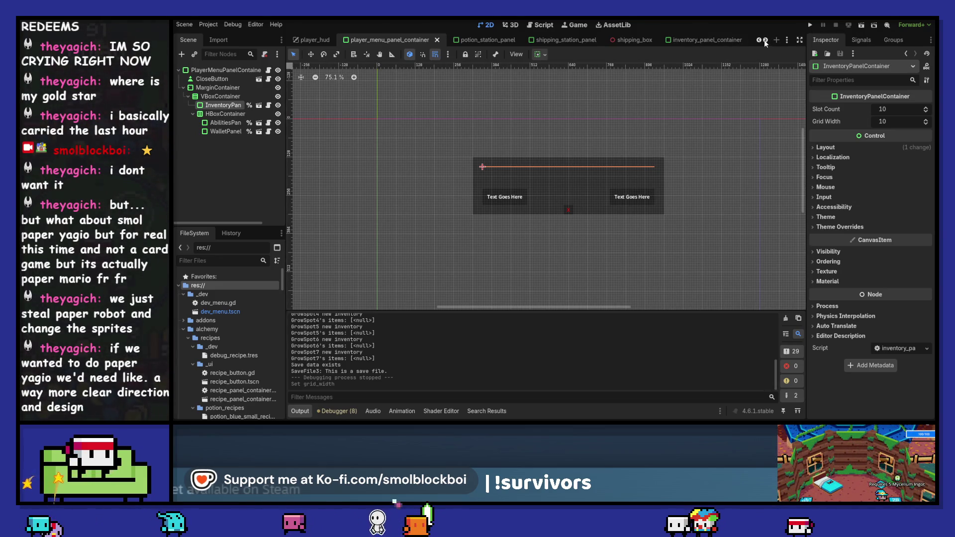
Set the inventory panel's Grid Width to 5, save, and test it in the farm scene.
left_click(707, 40)
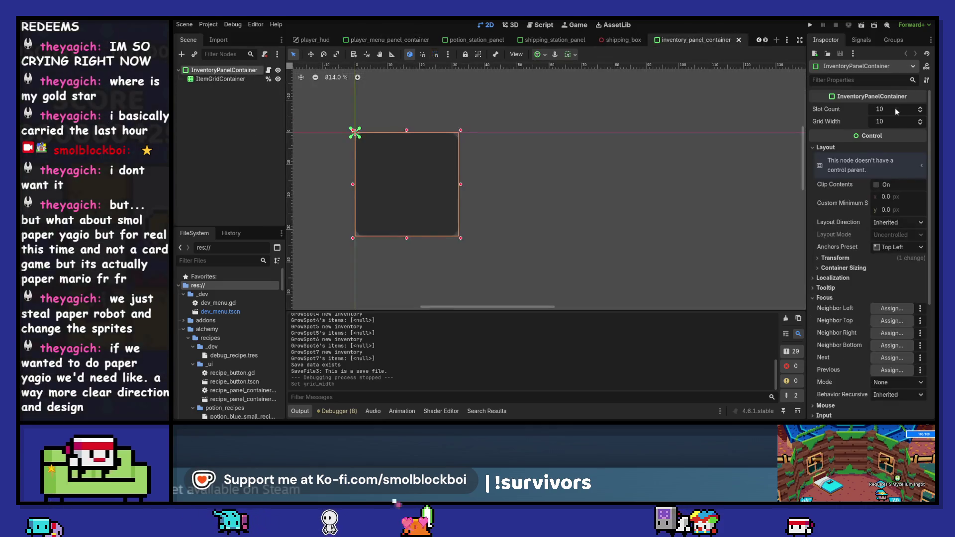
left_click(896, 121)
type("5")
key("Return")
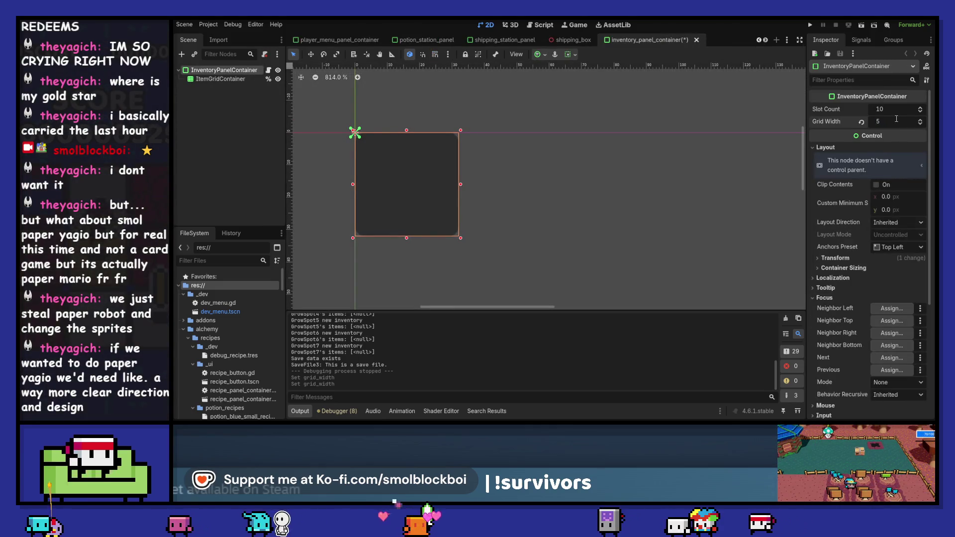
key("ctrl+s")
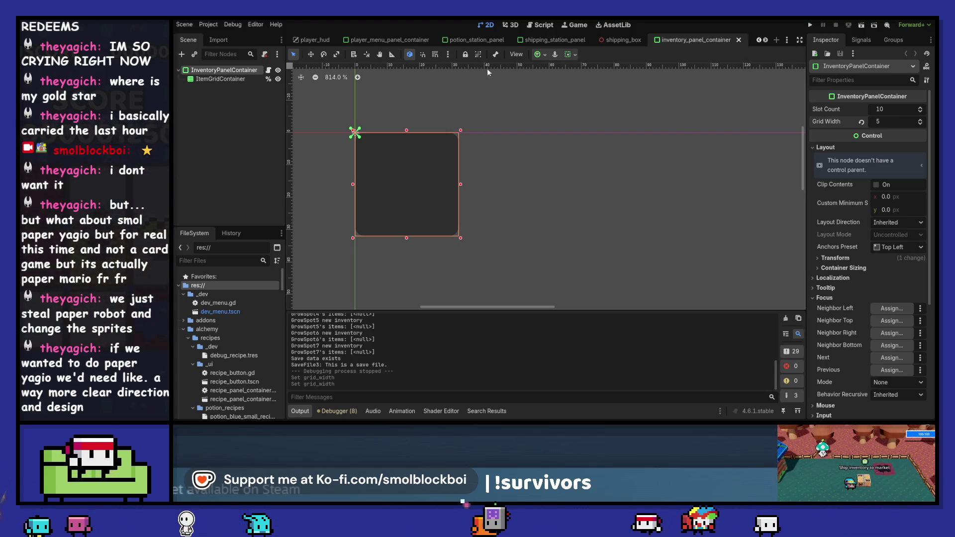
left_click(810, 24)
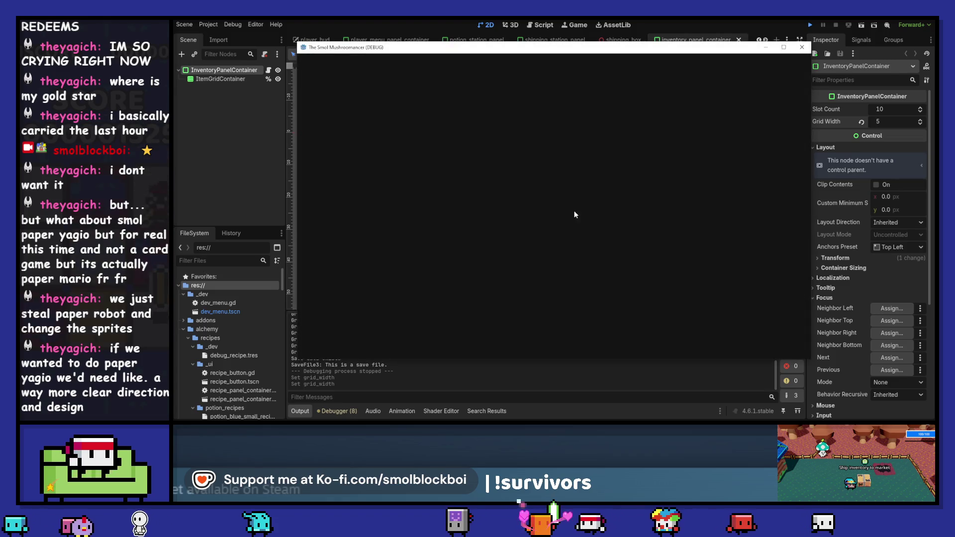
left_click(571, 246)
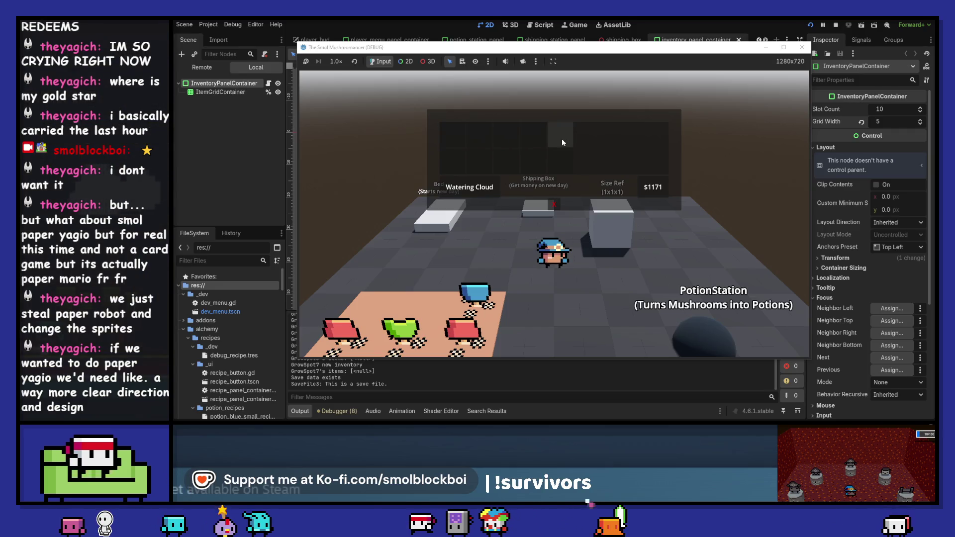
left_click(806, 49)
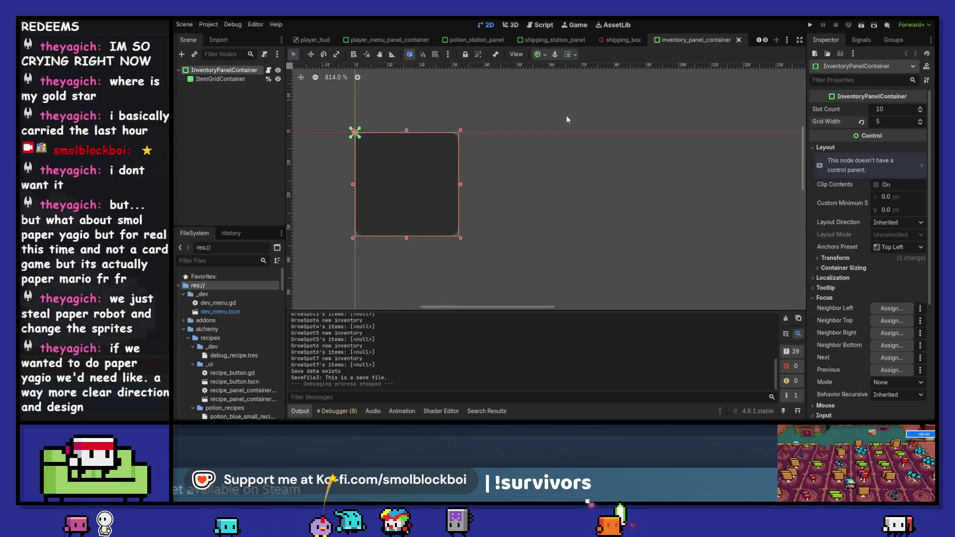
Set the player menu's InventoryPanelContainer Grid Width to 10 and save the scene.
left_click(386, 43)
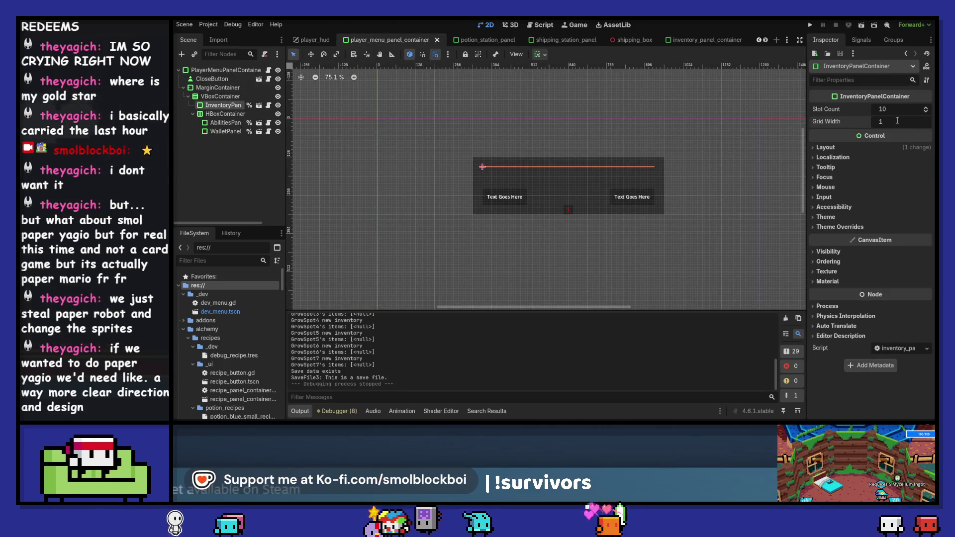
type("0")
key("Return")
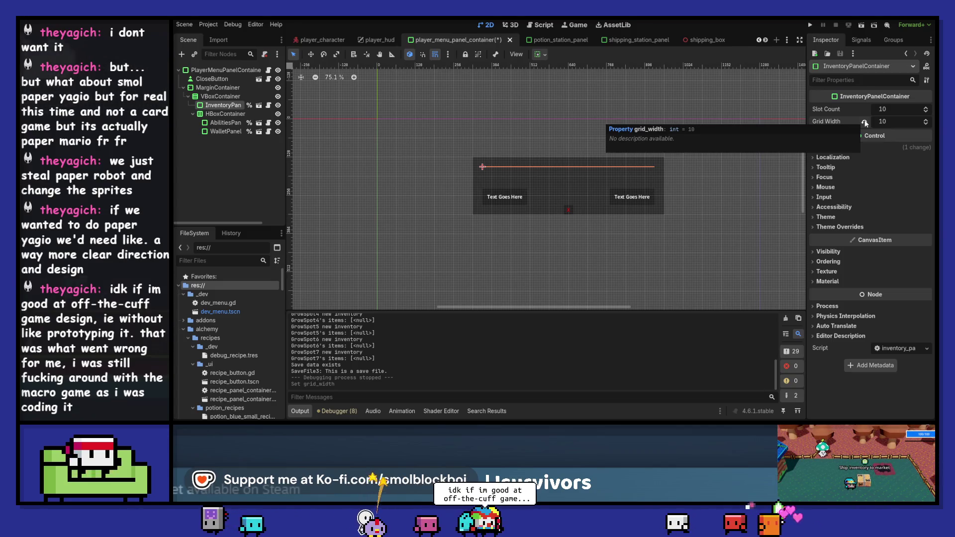
key("ctrl+s")
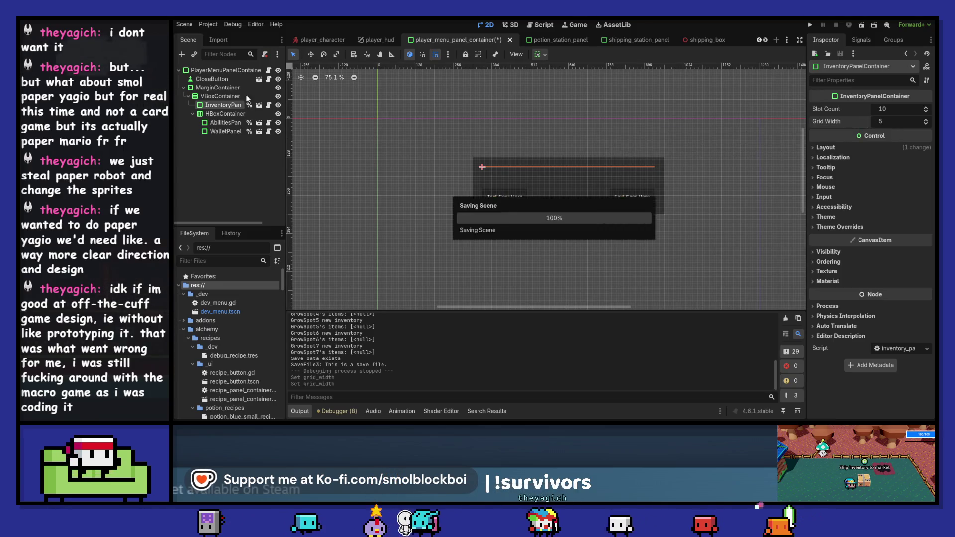
Reset the inventory panel scene's Grid Width to default 10 again, save, and open potion_station_panel.
left_click(259, 104)
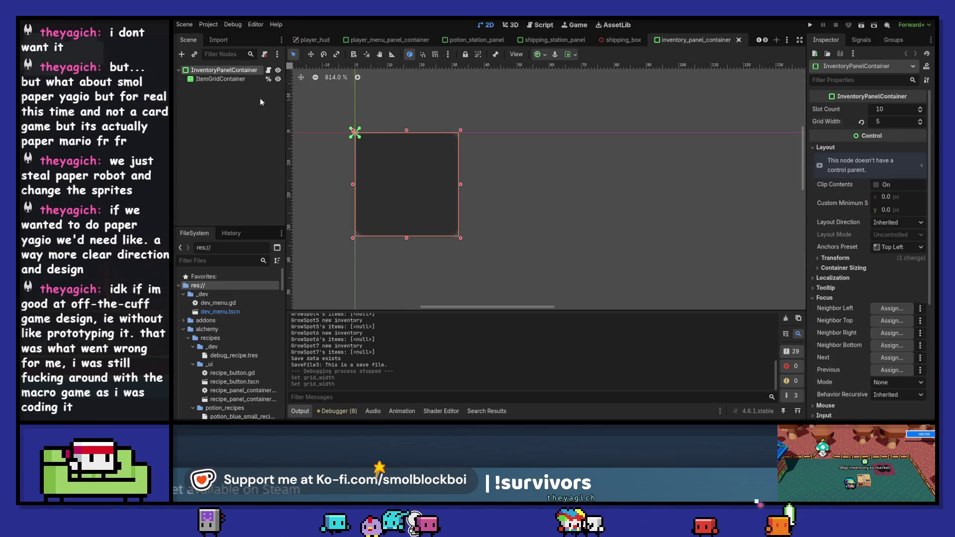
left_click(861, 123)
key("ctrl+s")
left_click(453, 45)
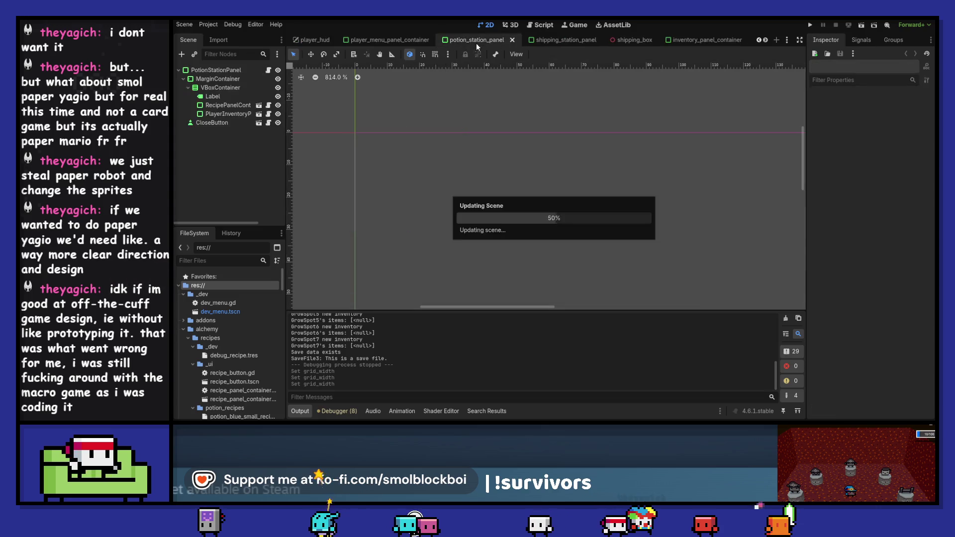
Set the potion station's player inventory panel Grid Width to 5 after a quick test run.
left_click(215, 115)
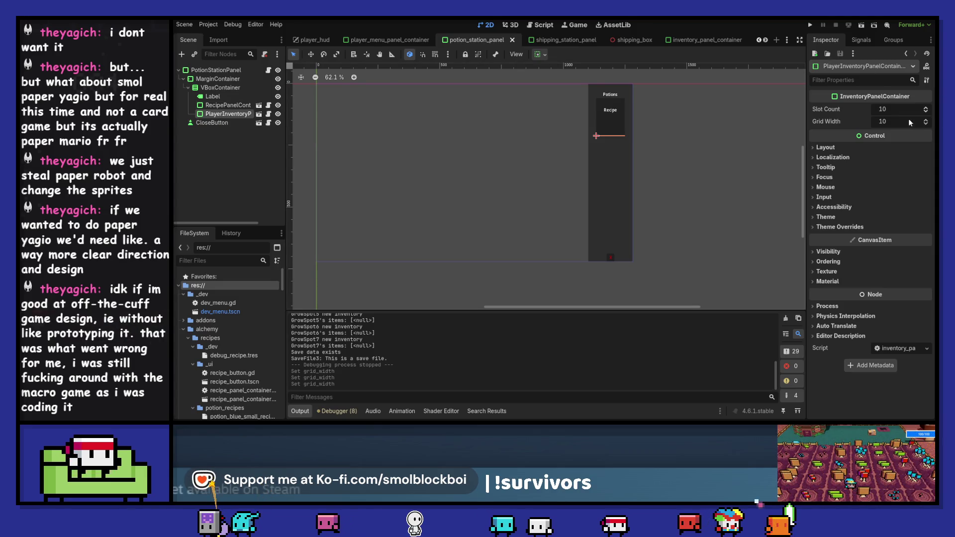
left_click(815, 27)
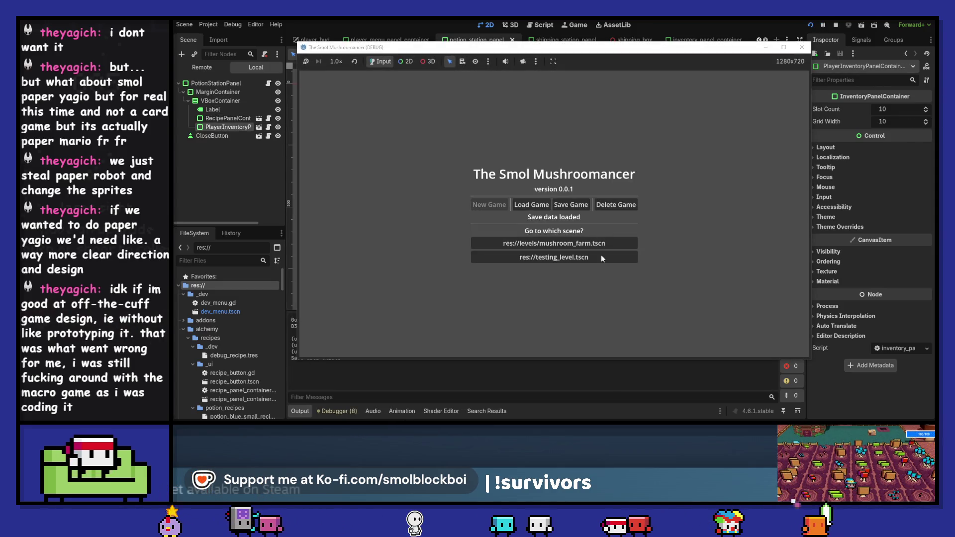
key("w")
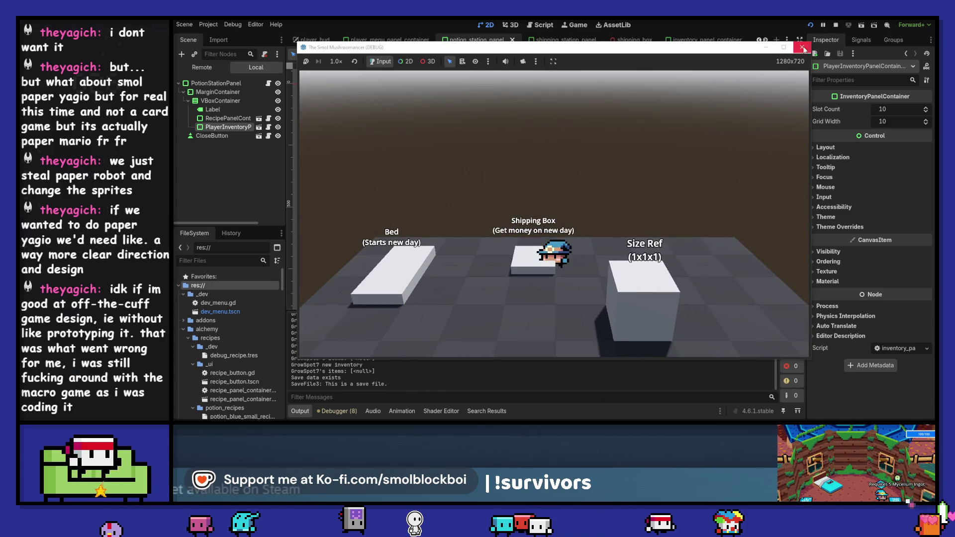
key("F8")
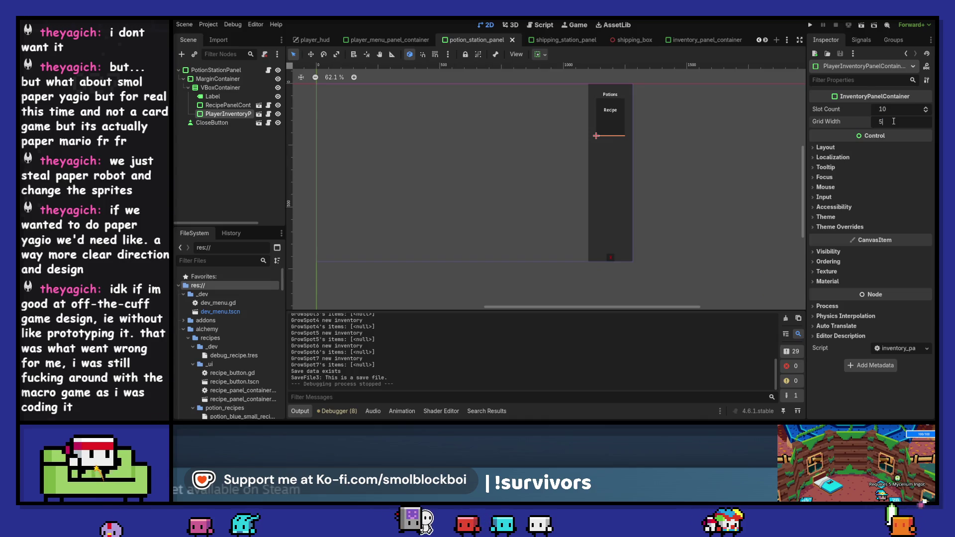
key("Return")
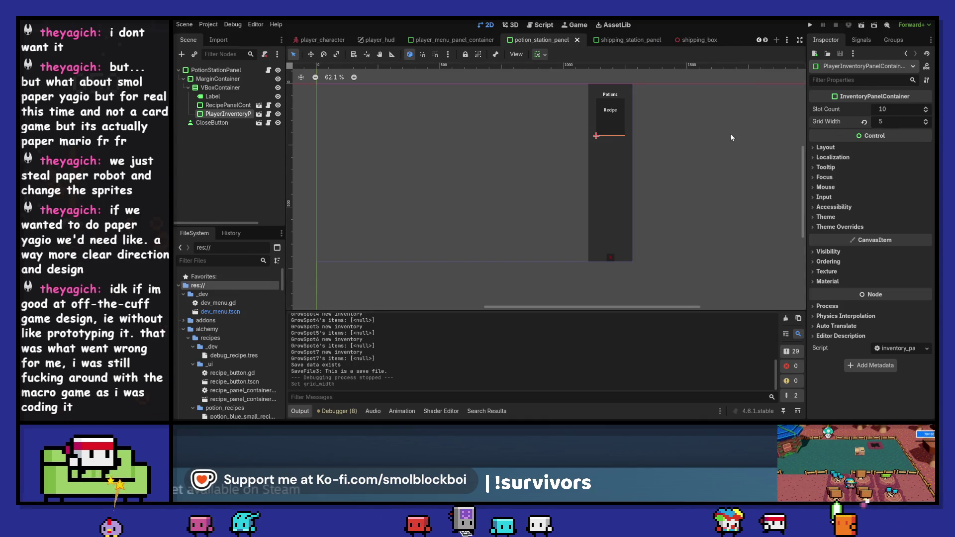
Set Grid Width 5 on both shipping station inventory panels and launch the game with F5.
left_click(615, 43)
left_click(222, 107)
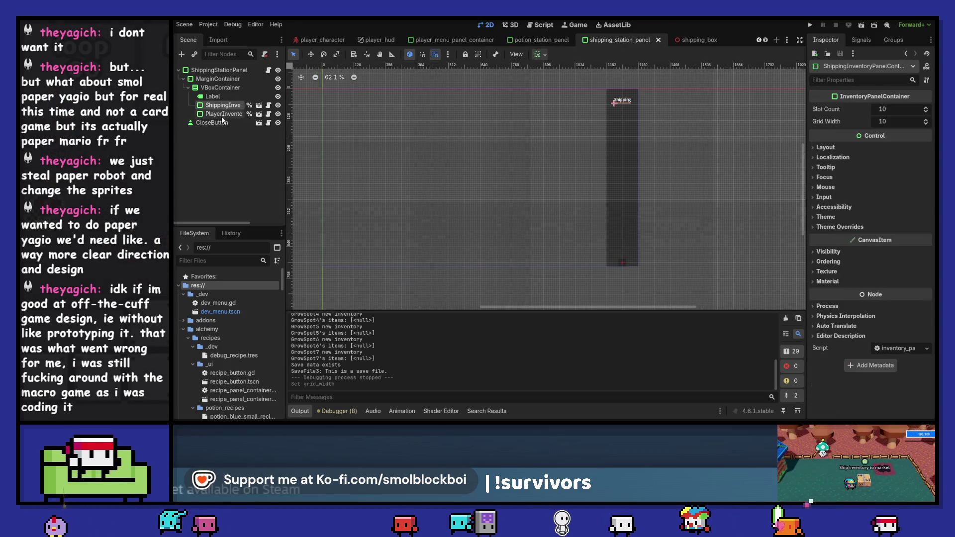
left_click(222, 114, "ctrl")
left_click(888, 124)
type("5")
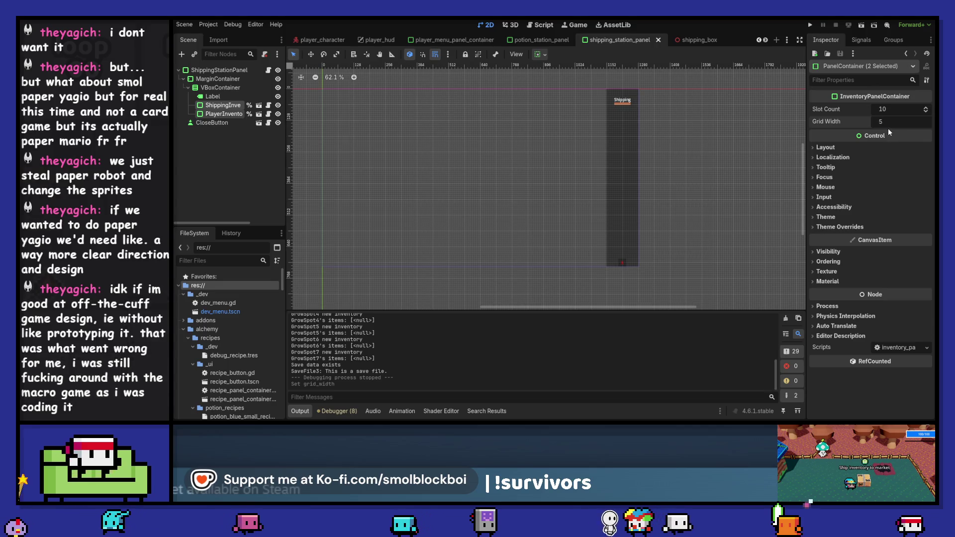
key("Return")
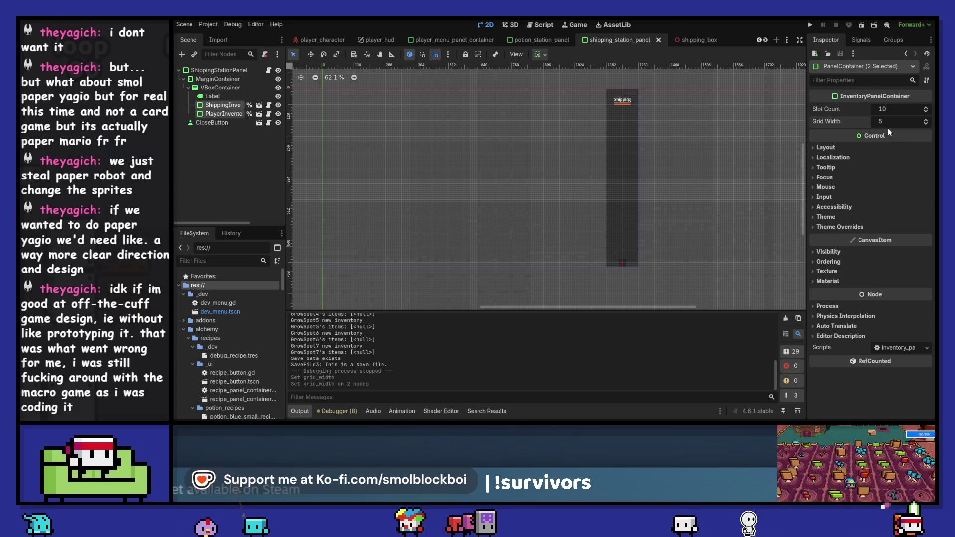
key("F5")
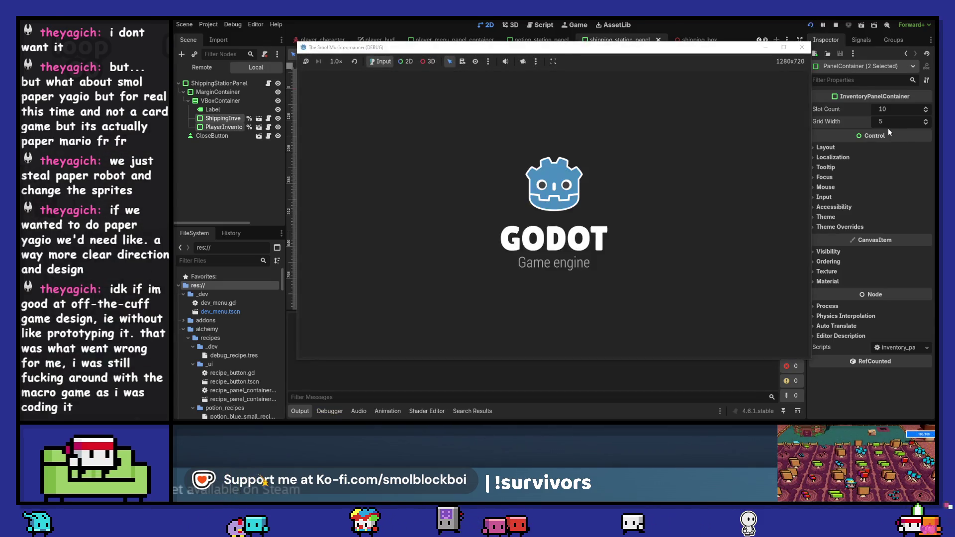
Load testing_level, walk from the Shipping Box to the PotionStation, then stop the game.
left_click(630, 254)
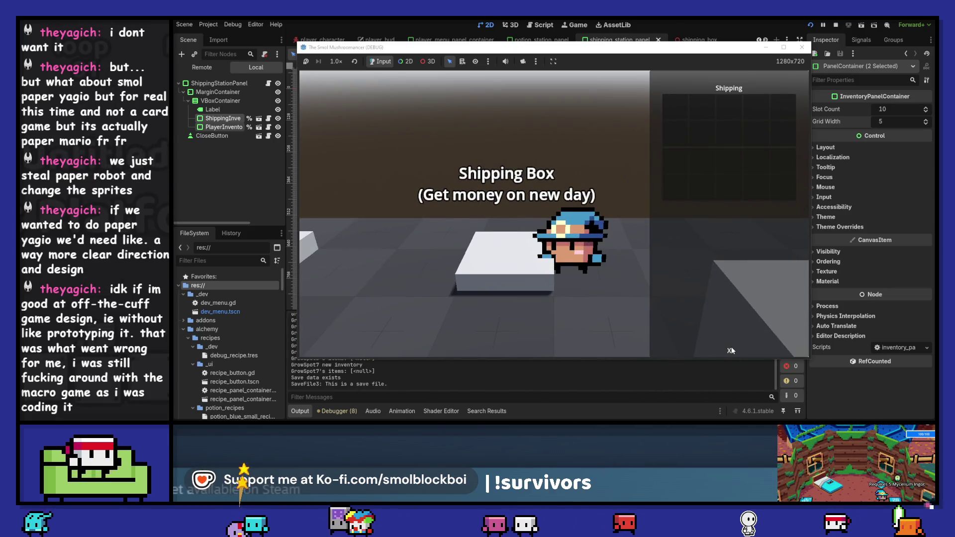
key("s")
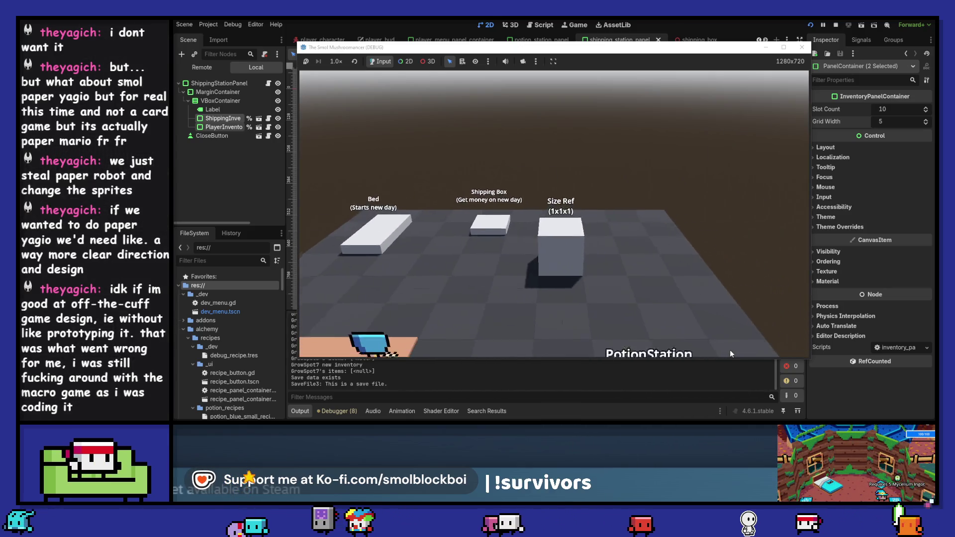
key("d")
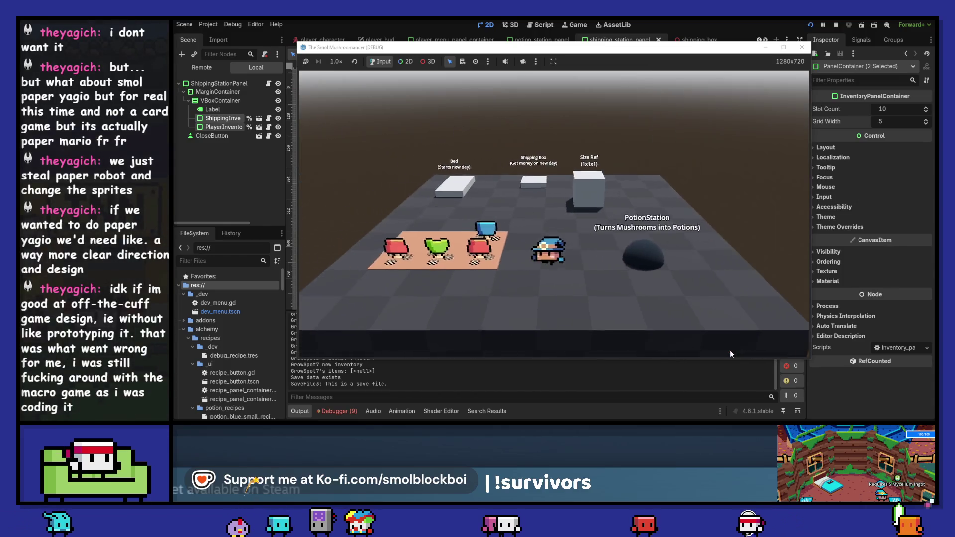
key("w")
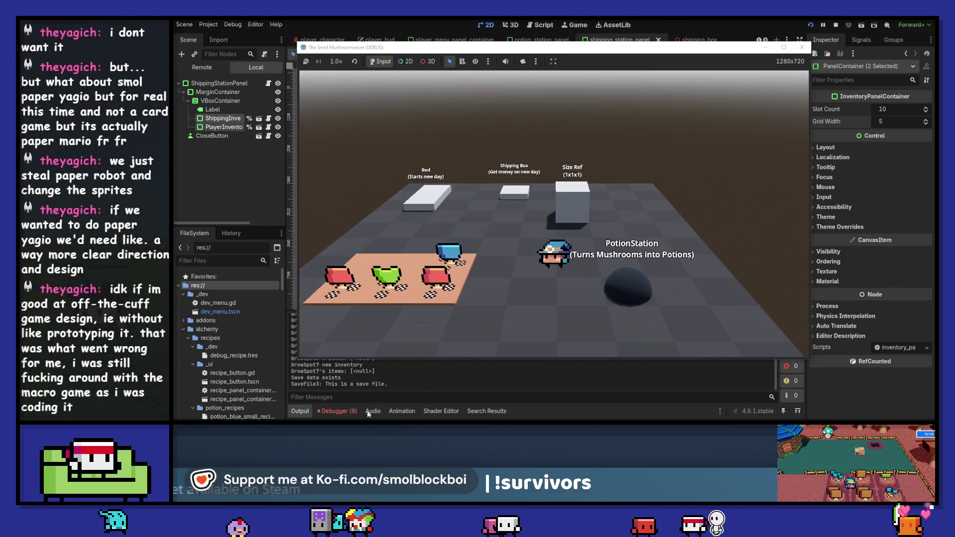
key("F8")
left_click(336, 410)
Open the lerp_finished error's source in custom_camera.gd line 43, stop the project, and clear the errors.
left_click(351, 312)
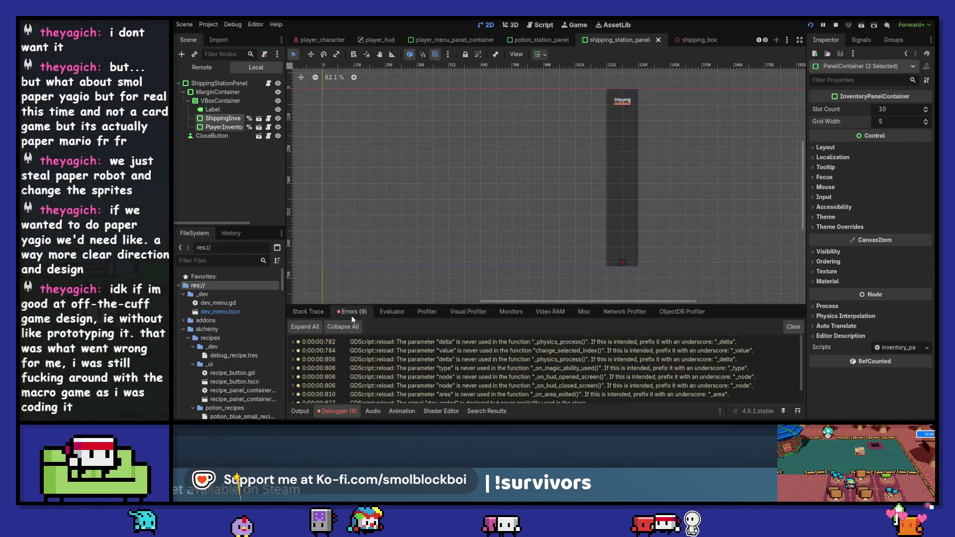
scroll(476, 383, "down", 5)
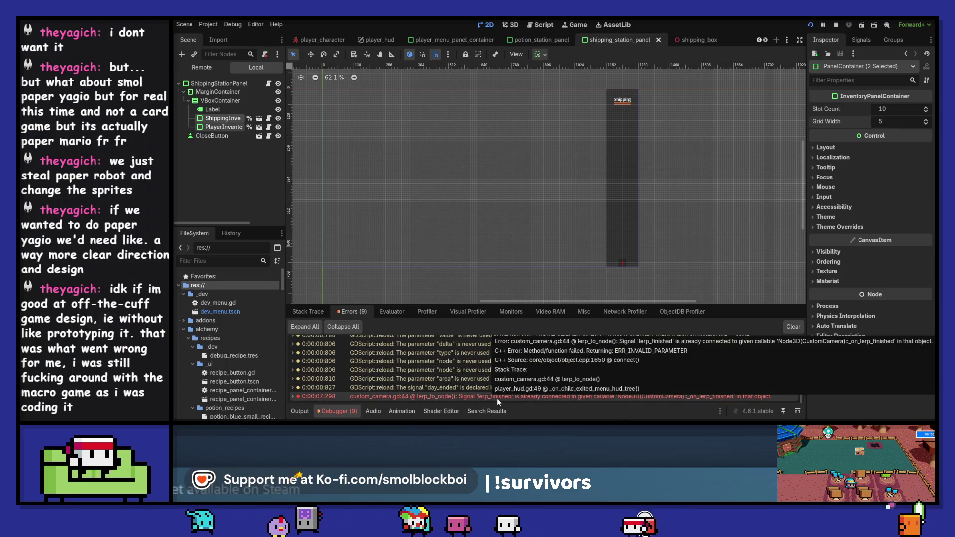
double_click(497, 396)
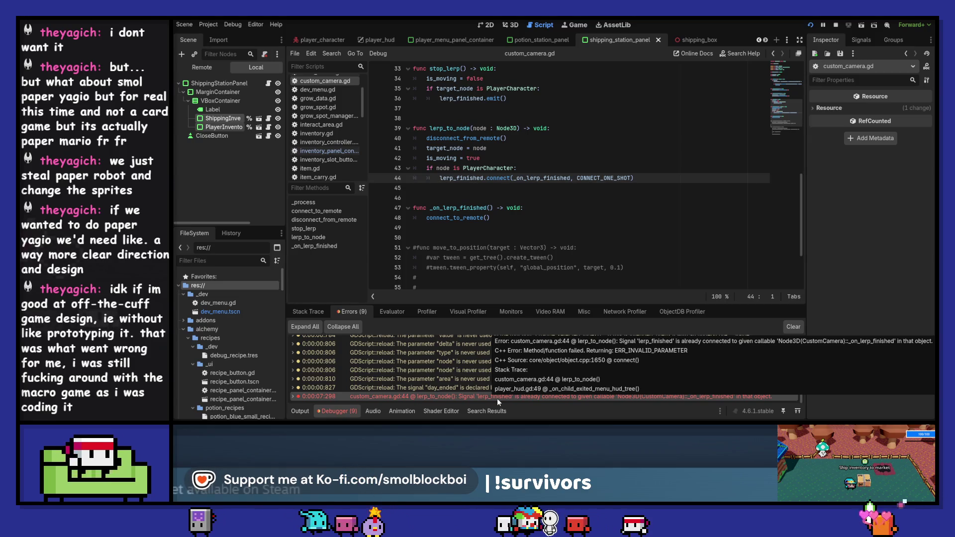
left_click(838, 26)
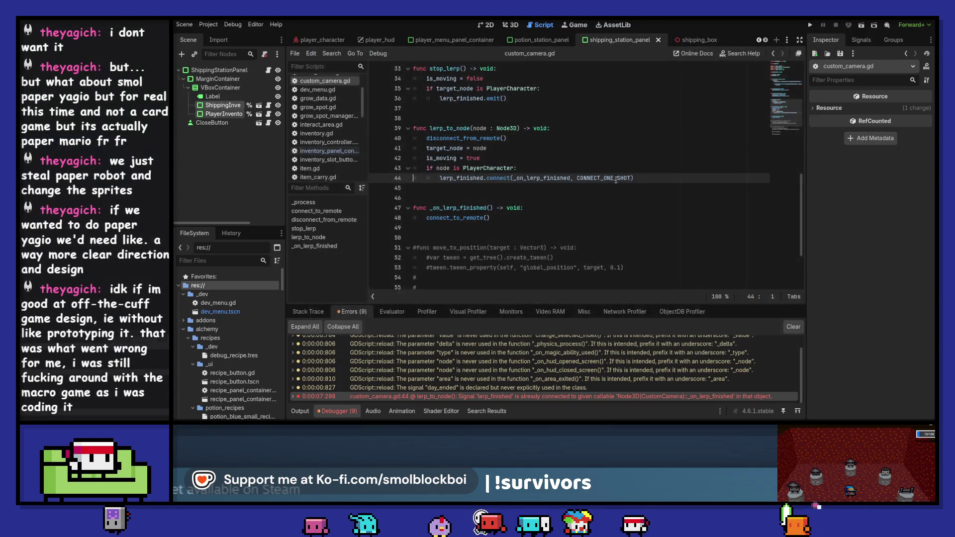
left_click(529, 167)
left_click(791, 327)
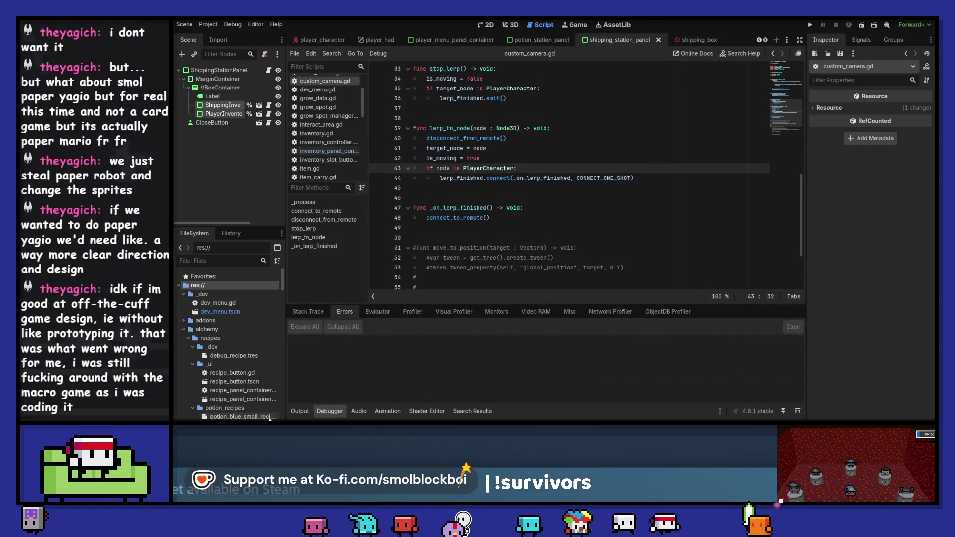
Show the Output panel and clear its log, keeping custom_camera.gd open.
left_click(300, 411)
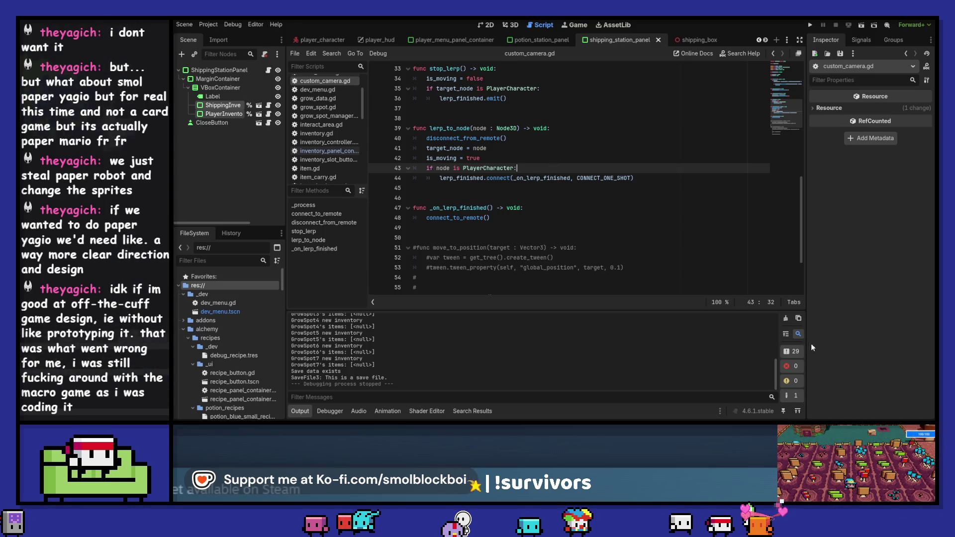
left_click(785, 318)
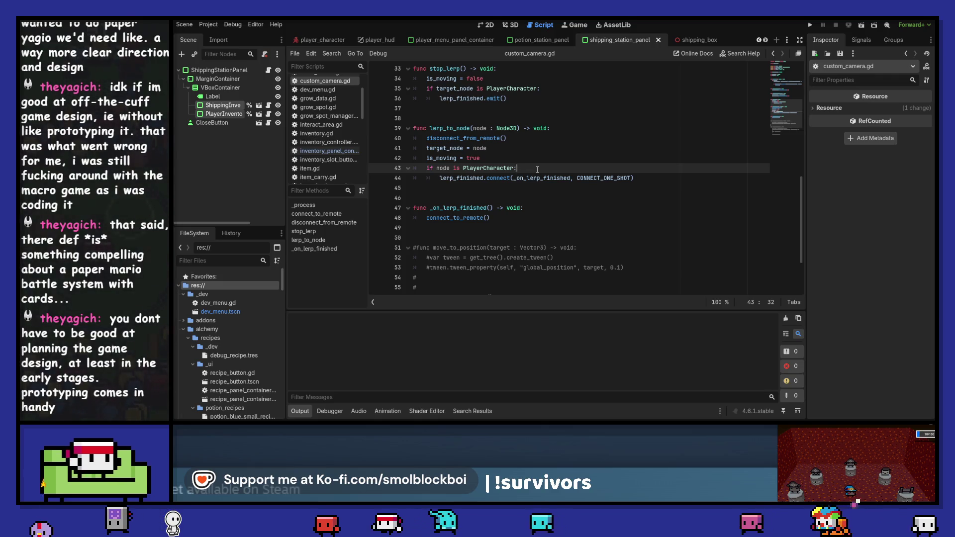
On line 44, add 'if not lerp_finished.is_connected(_on_lerp_finished):' to guard the connect line.
key("Return")
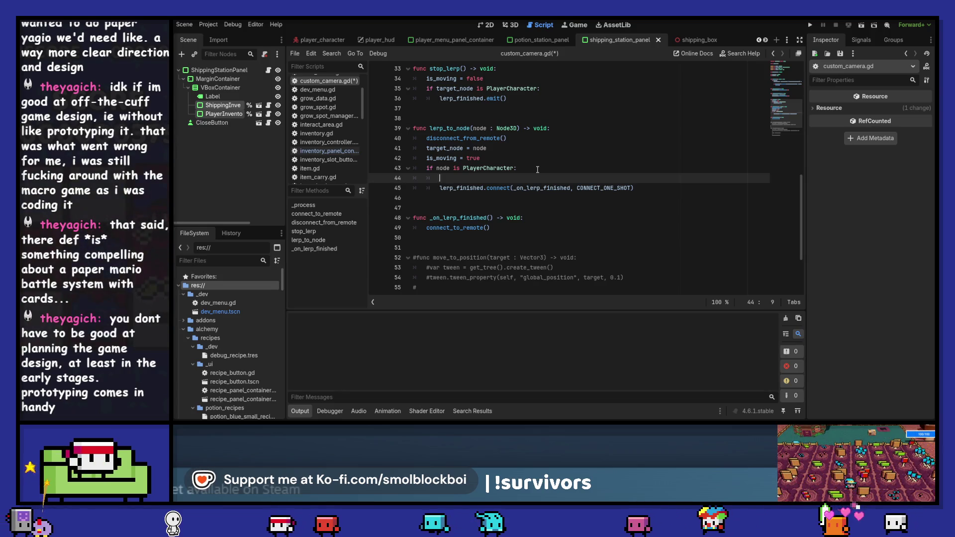
type("if lerp")
key("Return")
type("/")
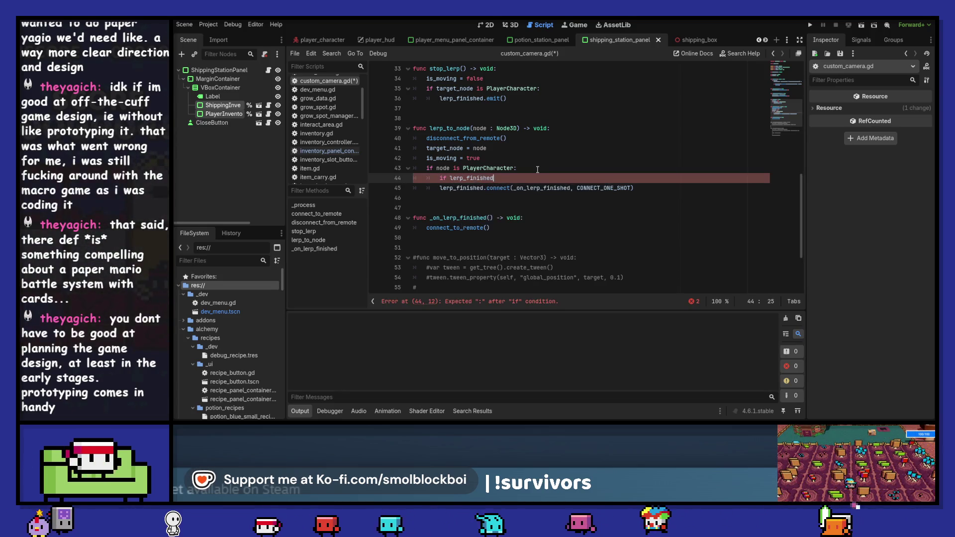
type("is_c")
key("Return")
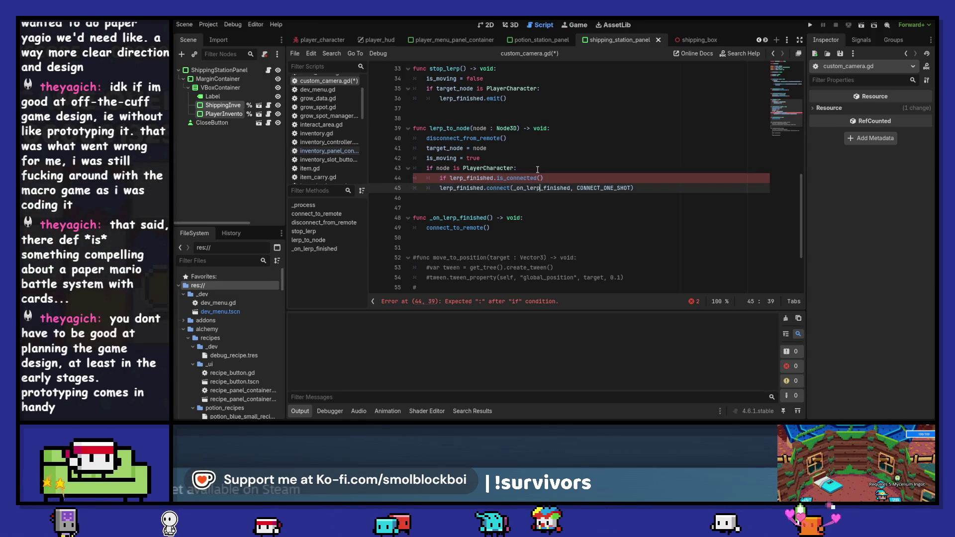
key("Escape")
key("ctrl+Left")
key("ctrl+Left")
type("not")
key("ctrl+Right")
key("ctrl+Right")
key("ctrl+Right")
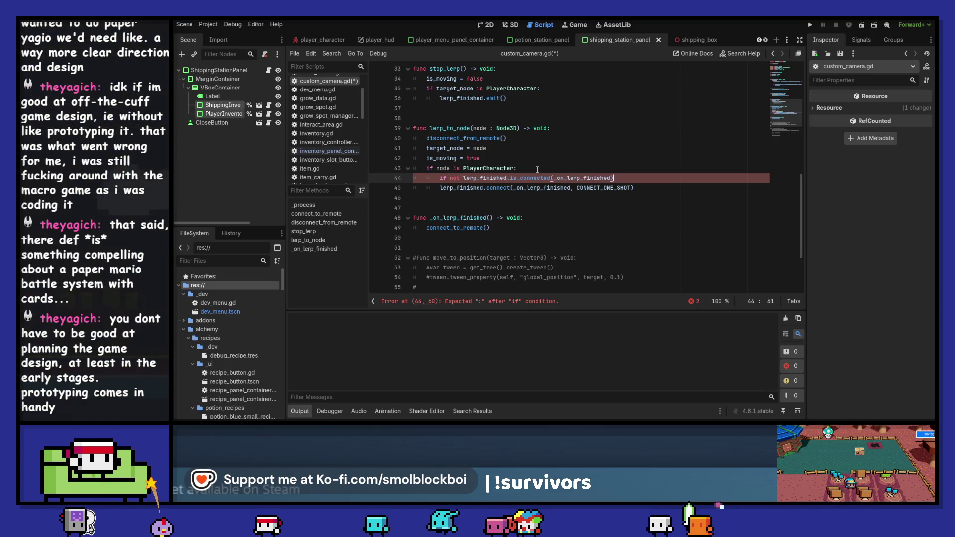
key("Down")
Save custom_camera.gd and switch to the player_character scene in the 3D view.
key("ctrl+s")
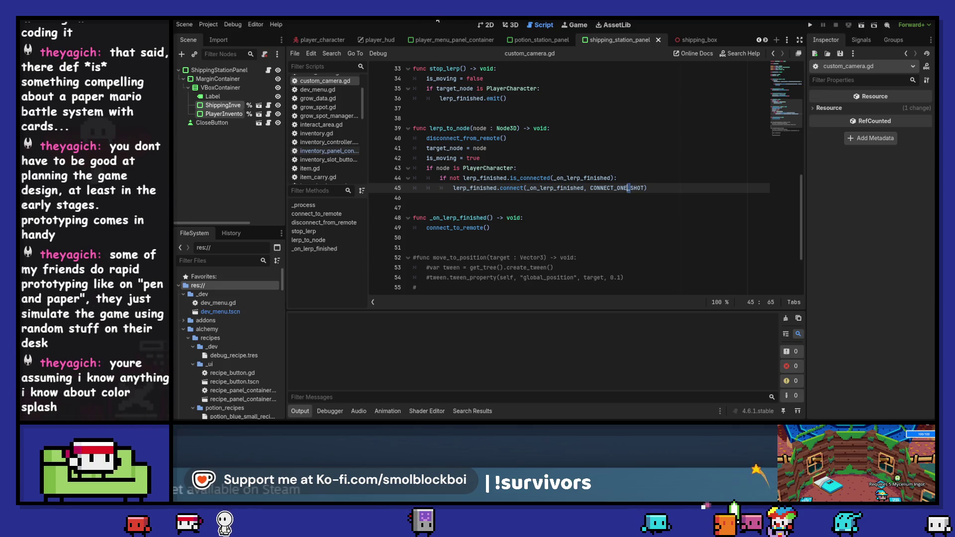
left_click(485, 24)
left_click(322, 40)
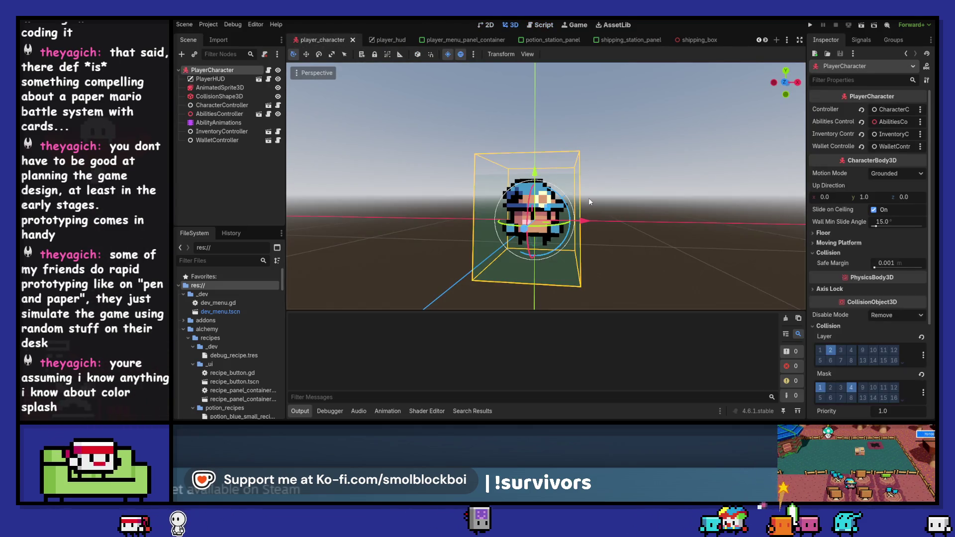
Scroll back through the scene tabs and switch to the mushroom_farm scene.
left_click(759, 39)
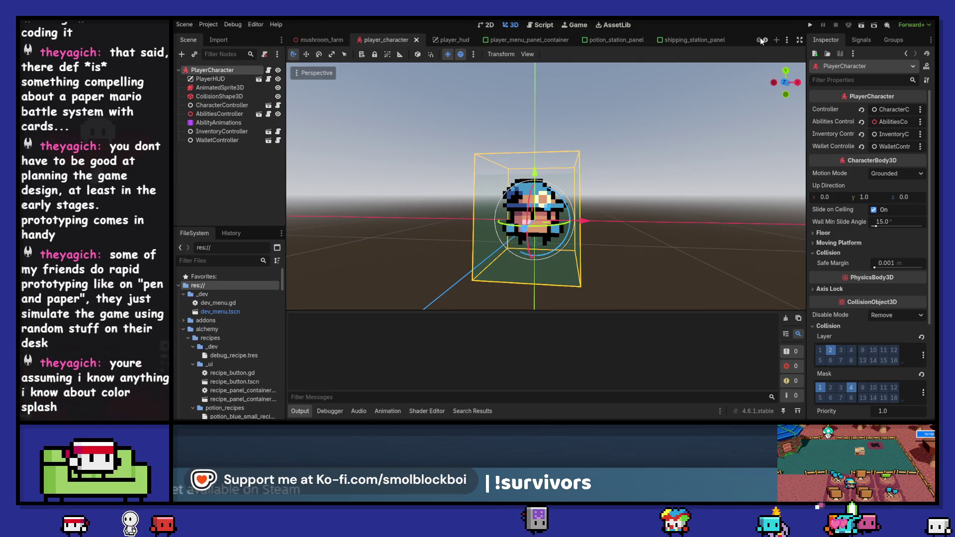
left_click(321, 39)
scroll(202, 171, "up", 1)
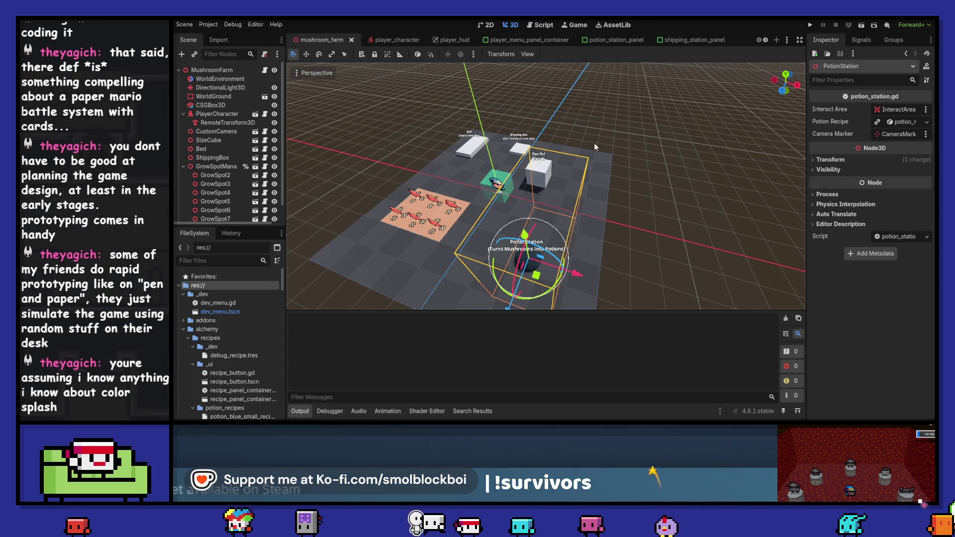
mouse_move(594, 142)
left_mouse_down()
mouse_move(635, 166)
mouse_move(667, 135)
mouse_move(499, 201)
left_mouse_up()
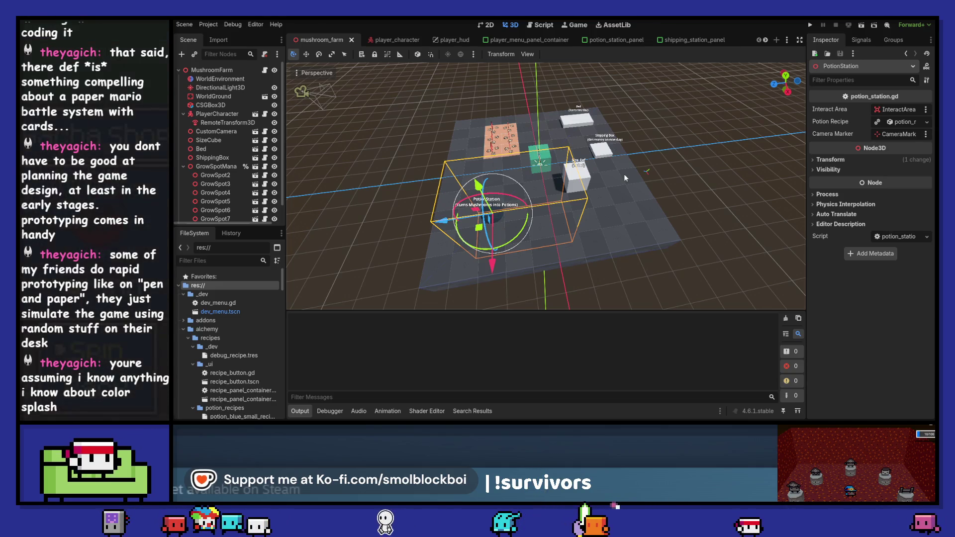
mouse_move(625, 178)
left_mouse_down()
mouse_move(571, 131)
mouse_move(724, 114)
mouse_move(717, 120)
left_mouse_up()
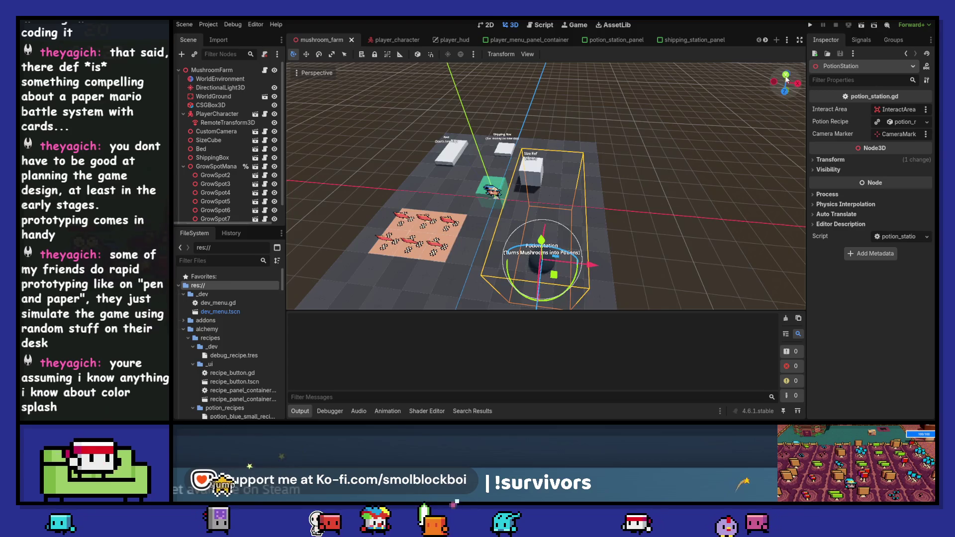
key("KP_7")
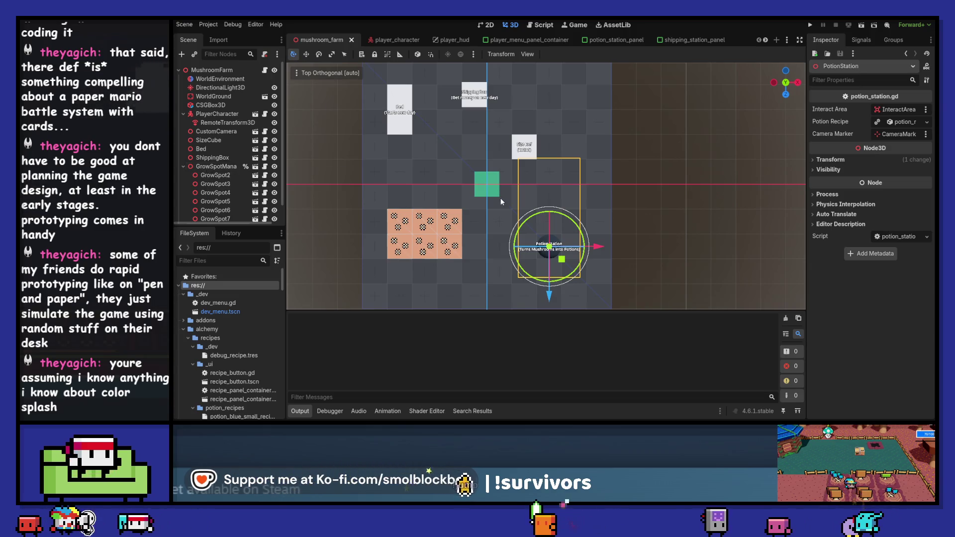
mouse_move(687, 214)
left_mouse_down()
mouse_move(644, 189)
mouse_move(639, 157)
left_mouse_up()
scroll(643, 189, "up", 2)
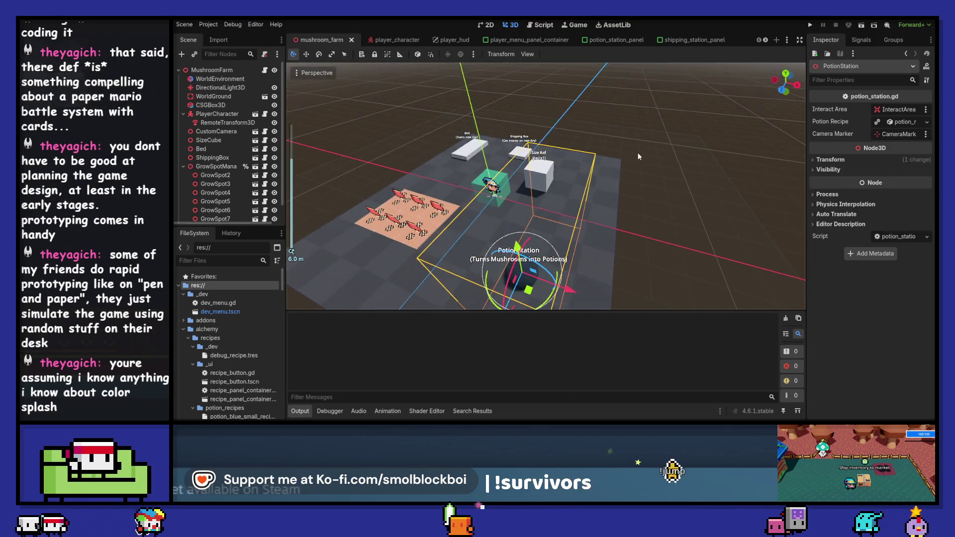
left_click(809, 25)
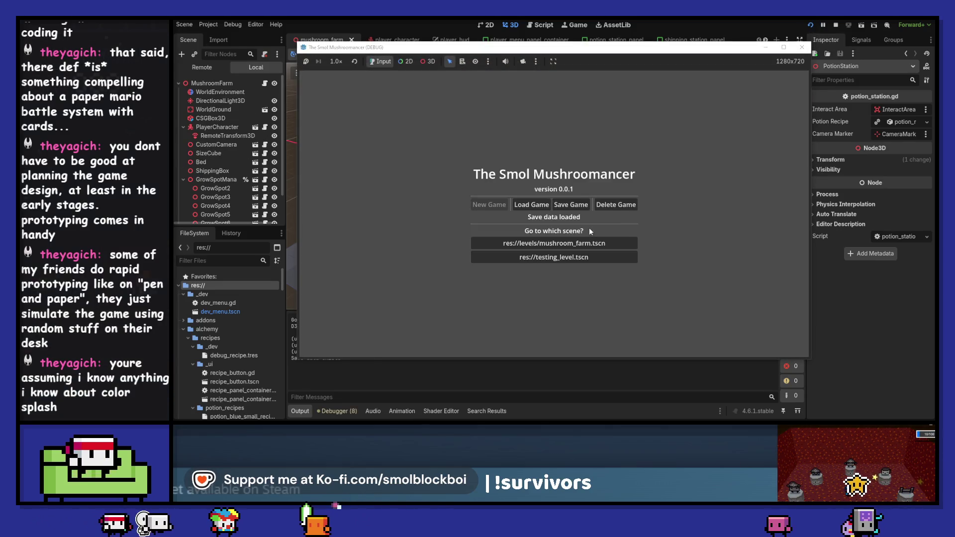
Load the mushroom farm level, then open and close the PotionStation's potions panel.
left_click(586, 244)
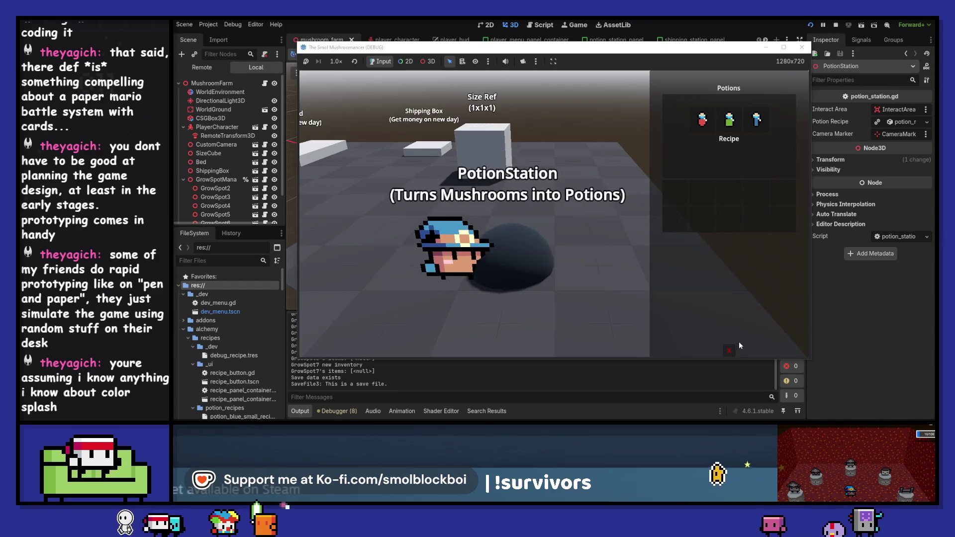
left_click(729, 350)
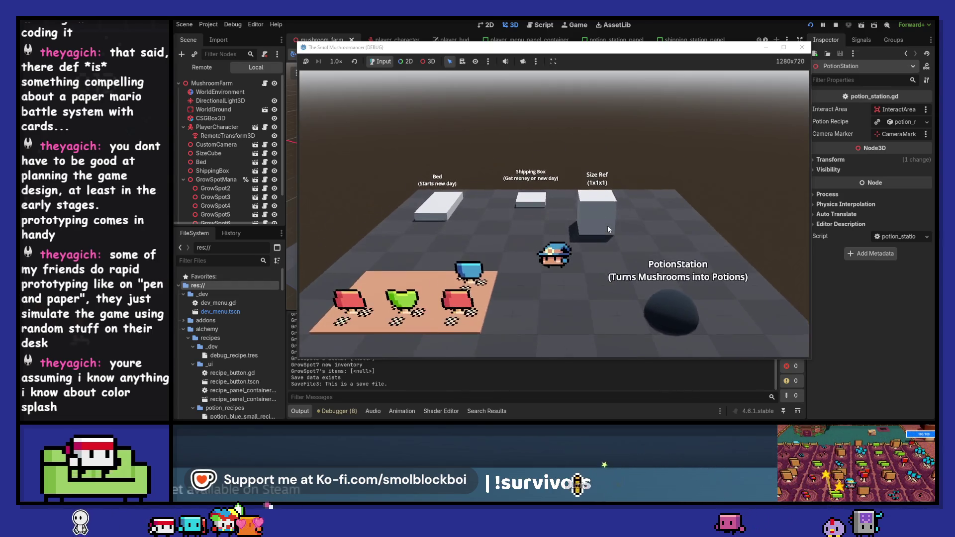
left_click(608, 226)
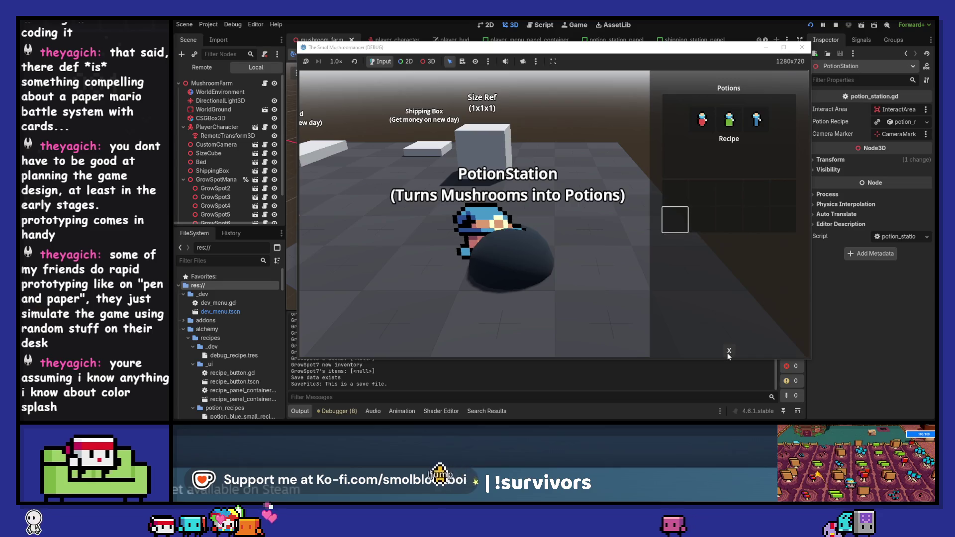
left_click(729, 351)
Walk past the grow plot to the PotionStation and Shipping Box, then stop and relaunch with F5.
key("a")
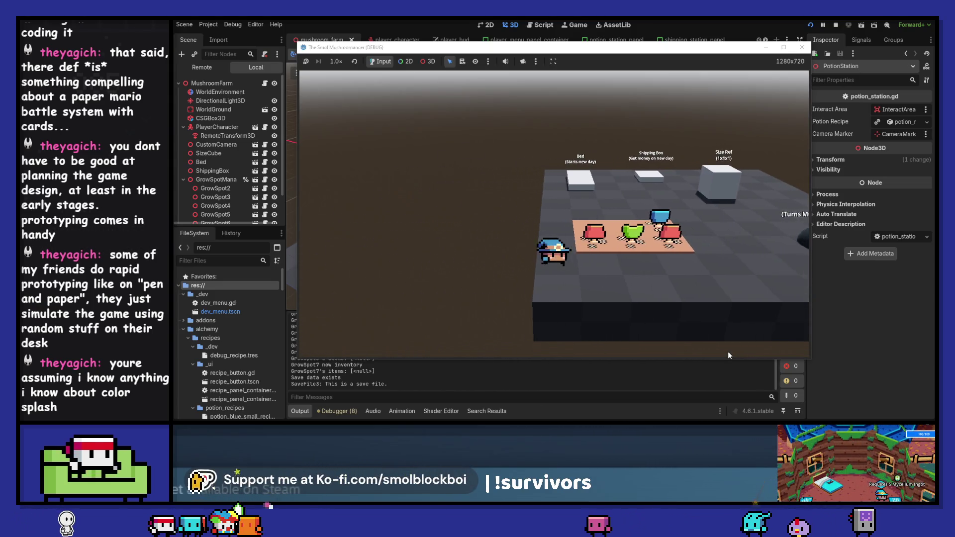
key("d")
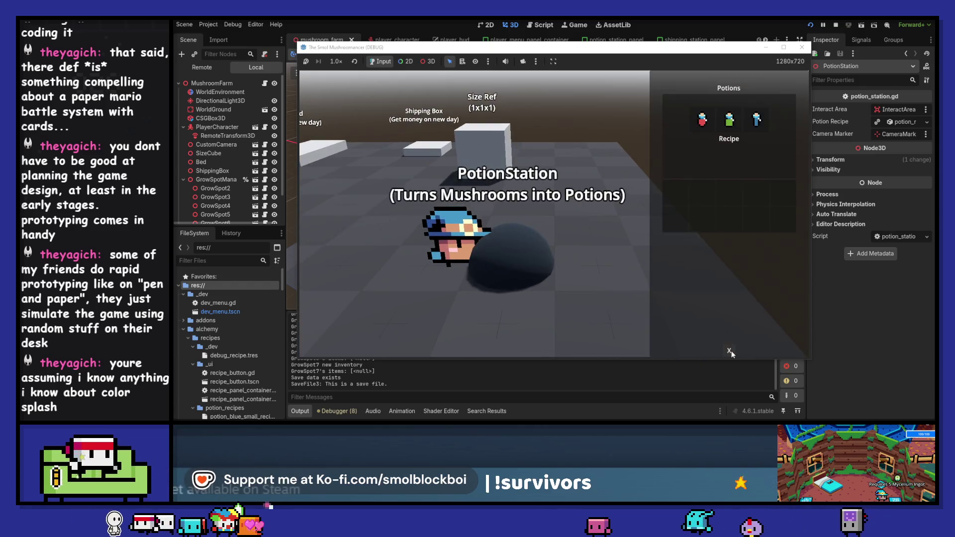
left_click(729, 350)
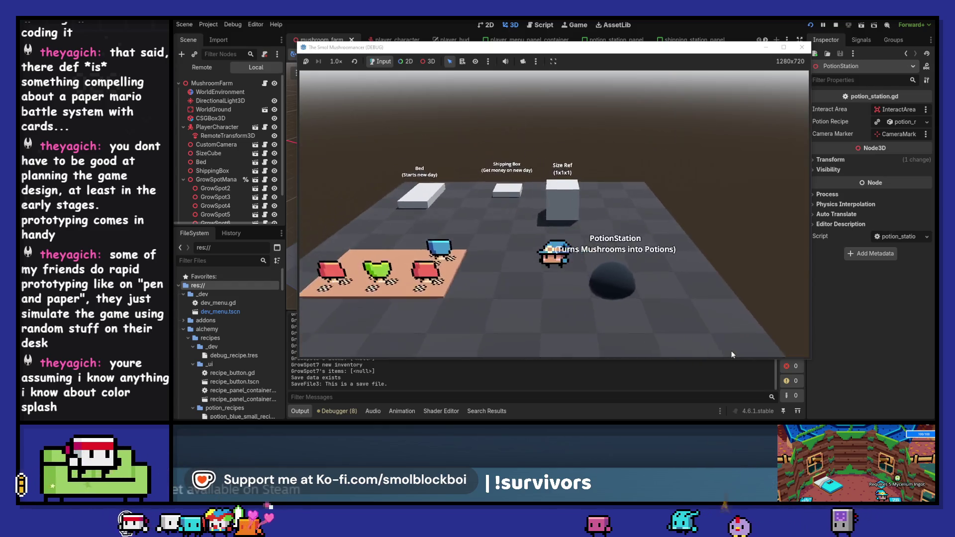
key("w")
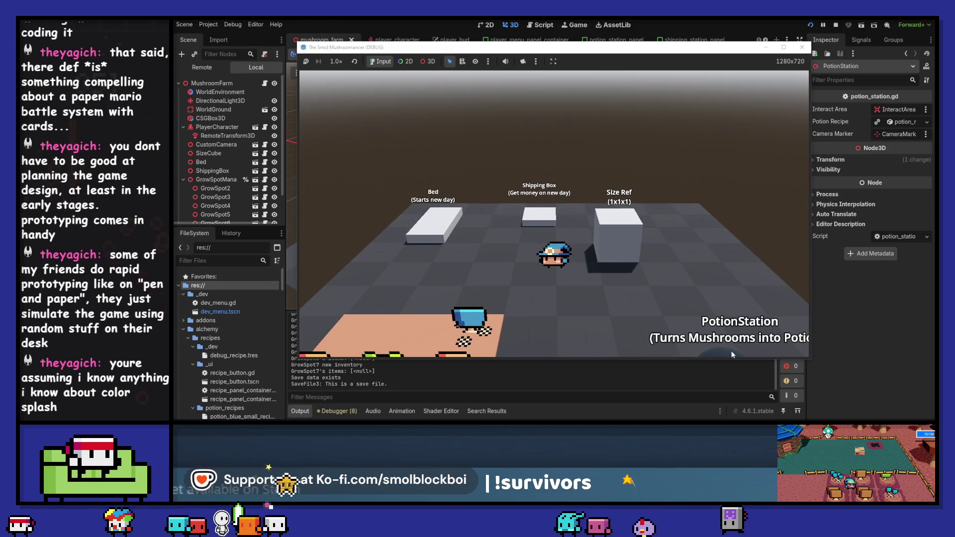
left_click(801, 49)
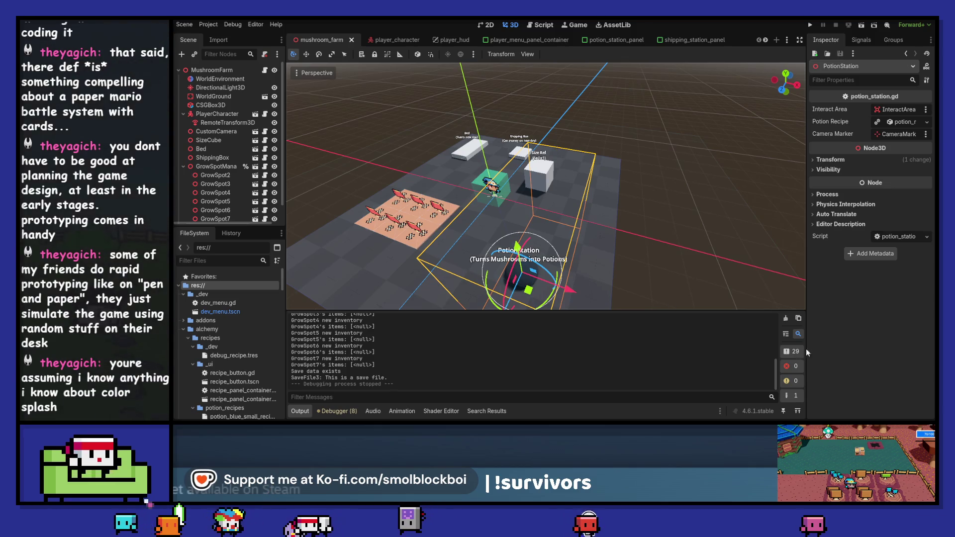
key("F5")
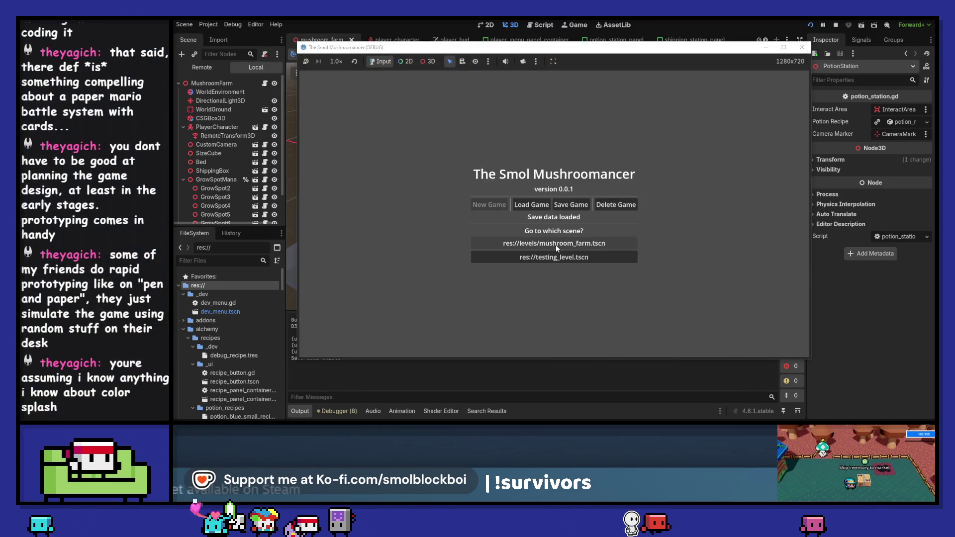
Load the mushroom farm level and choose the Smol Red Potion recipe at the PotionStation.
left_click(557, 243)
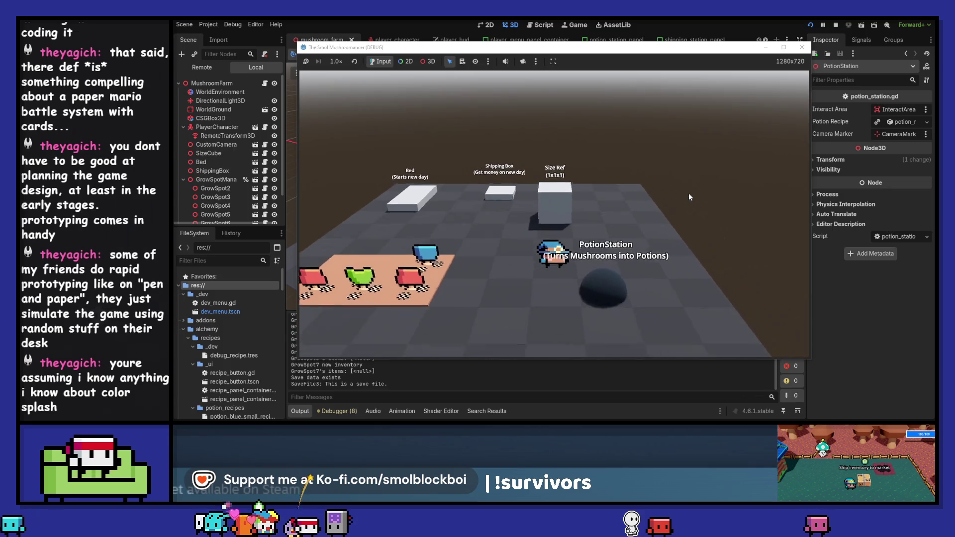
key("e")
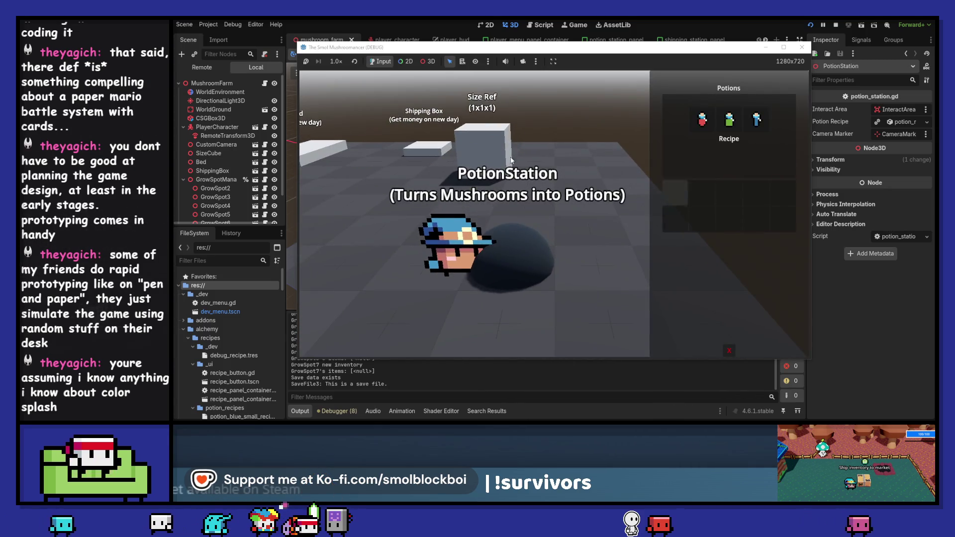
left_click(702, 119)
left_click(728, 351)
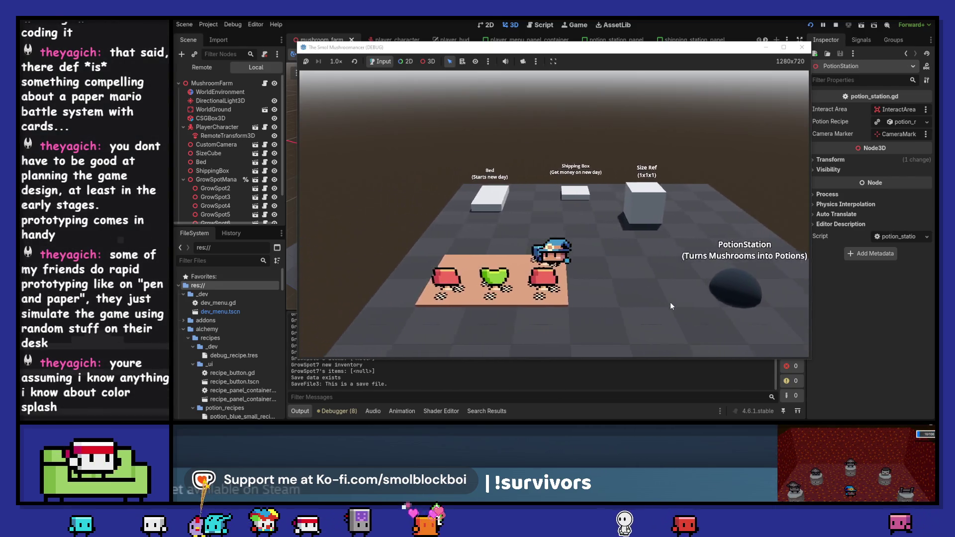
Harvest the mushrooms, then reseed and water all the grow spots.
key("a")
key("e")
key("e")
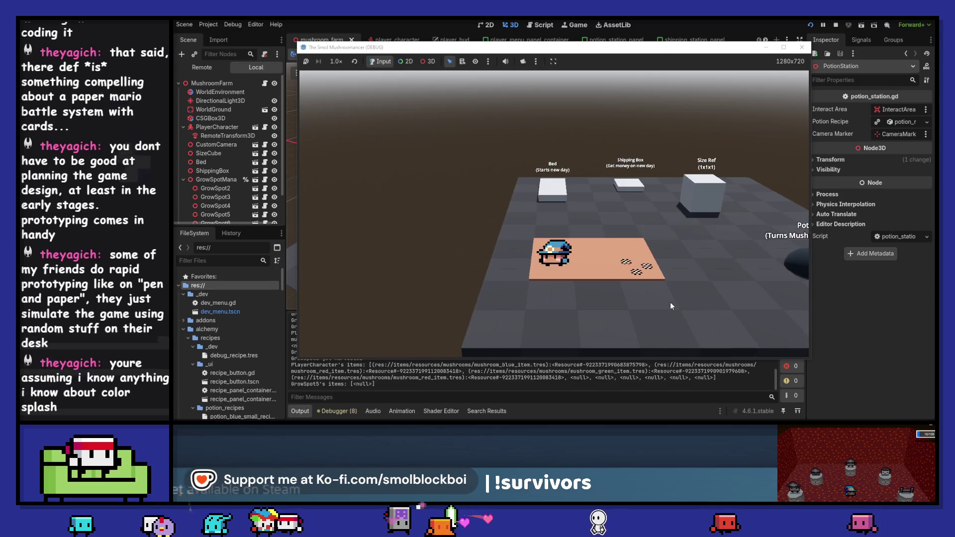
key("d")
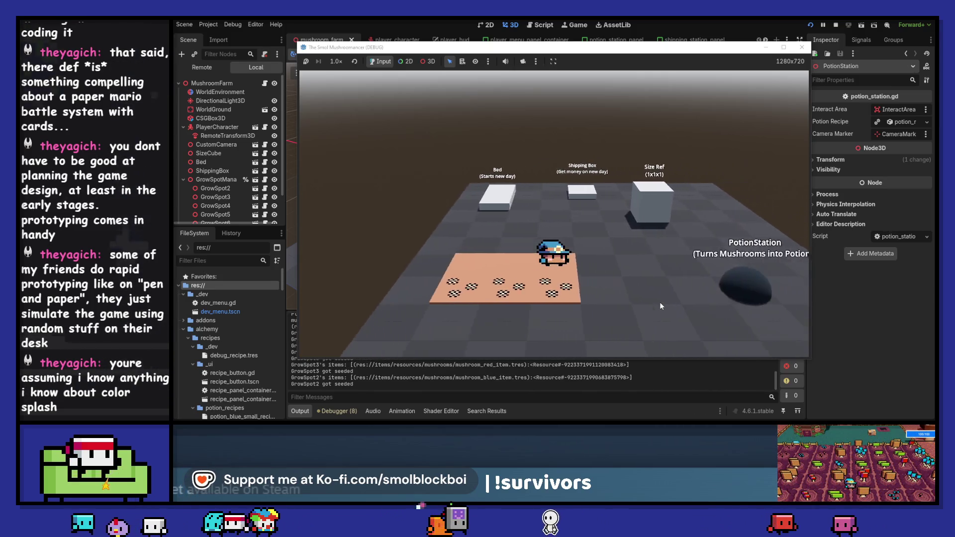
key("a")
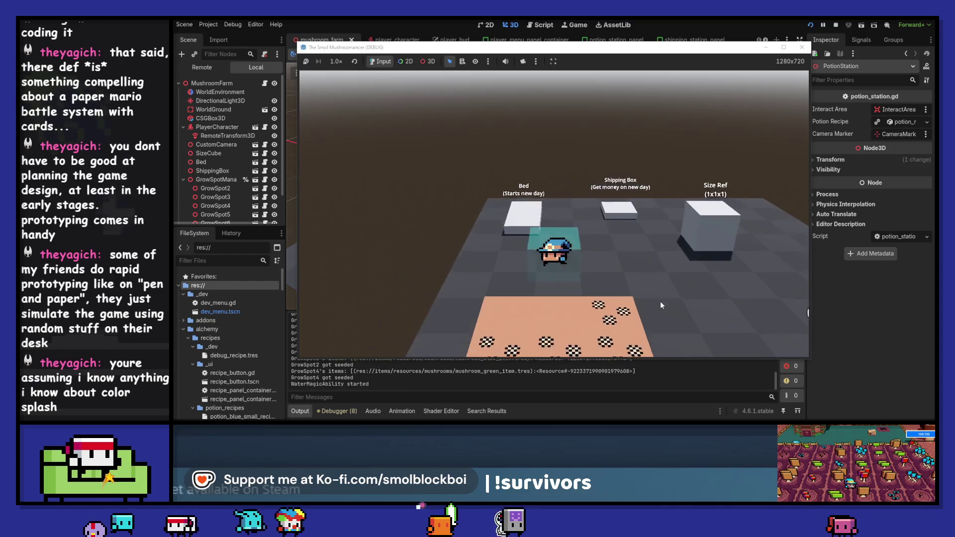
key("e")
Brew potions at the PotionStation from the harvested mushrooms.
key("d")
key("e")
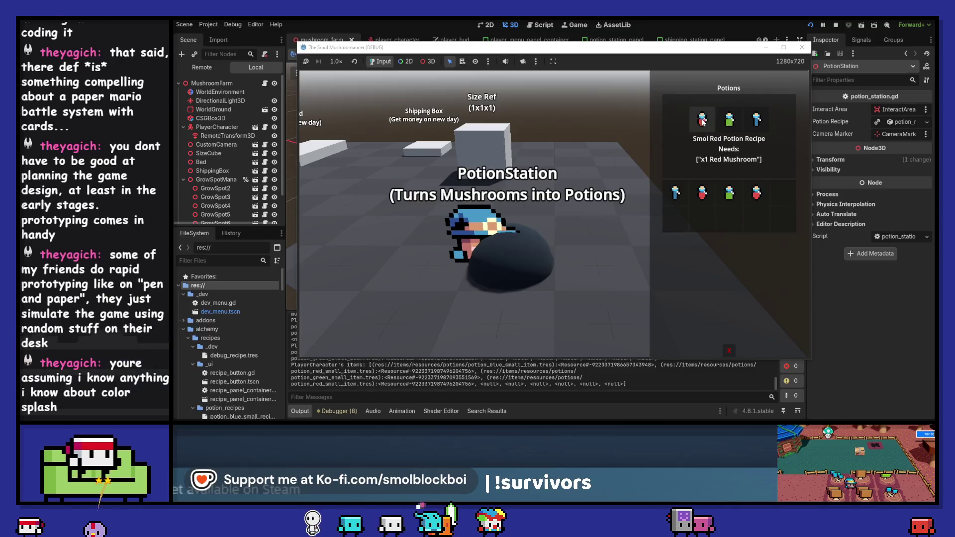
left_click(729, 350)
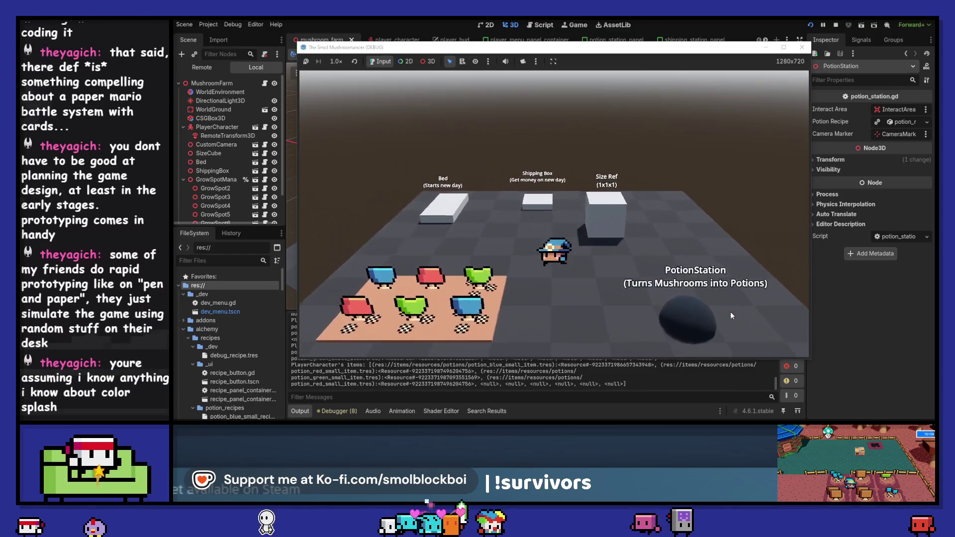
Move all four potions into the Shipping Box, then sleep in the Bed to start a new day.
key("e")
left_click(676, 161)
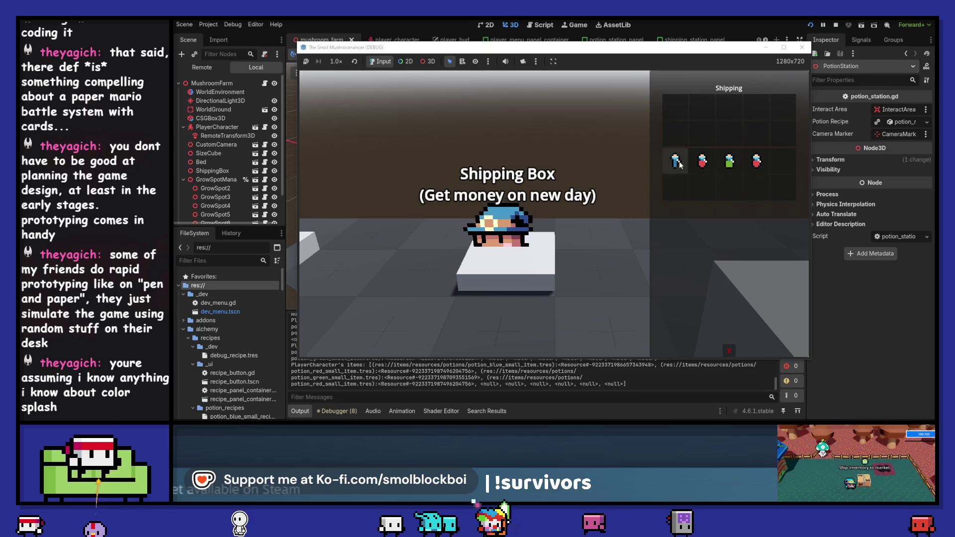
left_click(701, 160)
left_click(729, 161)
left_click(756, 160)
left_click(729, 350)
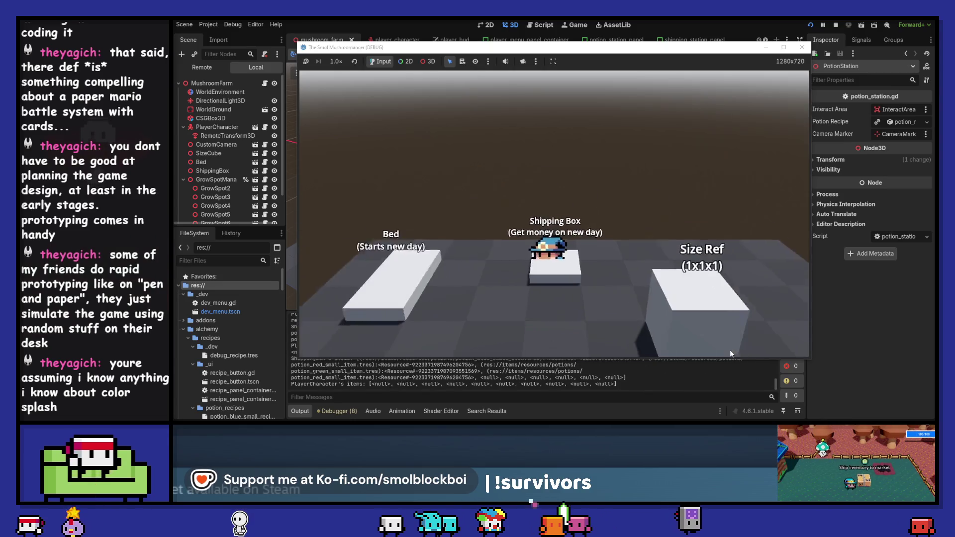
key("e")
left_click(727, 351)
key("a")
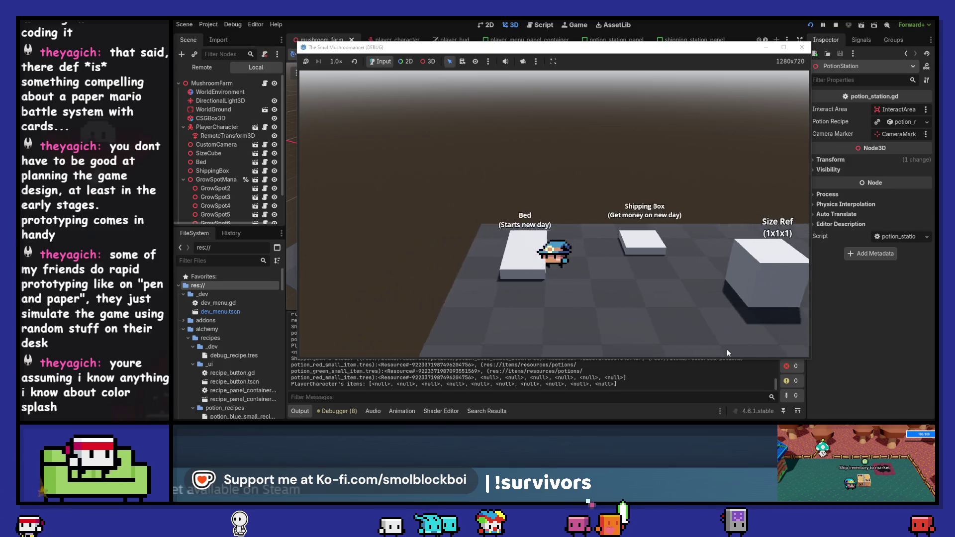
key("e")
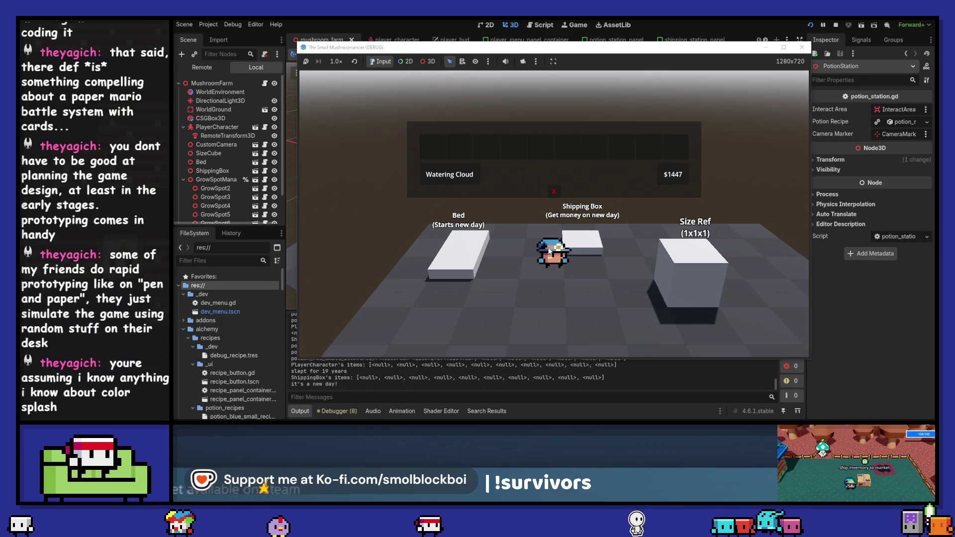
Dismiss the new-day earnings summary and check the PotionStation's potions panel.
left_click(553, 194)
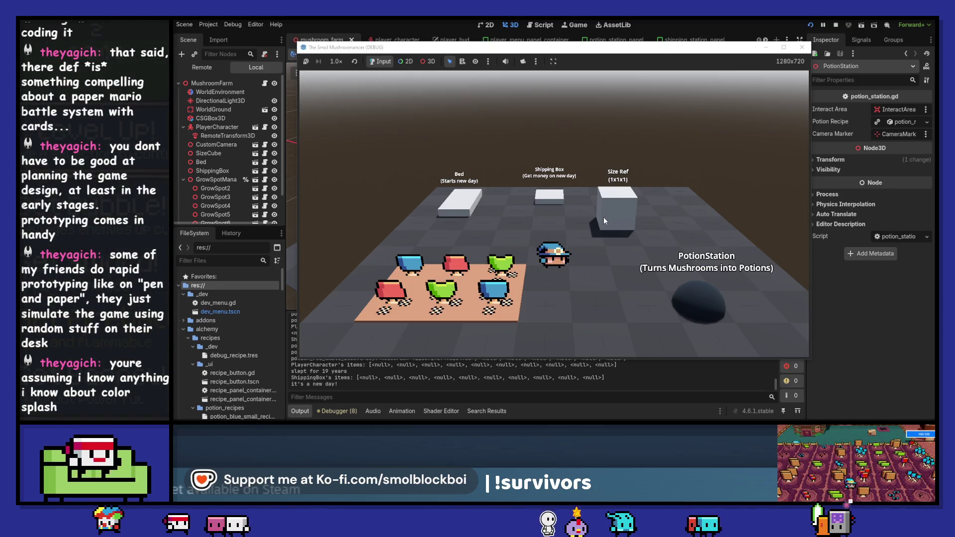
key("e")
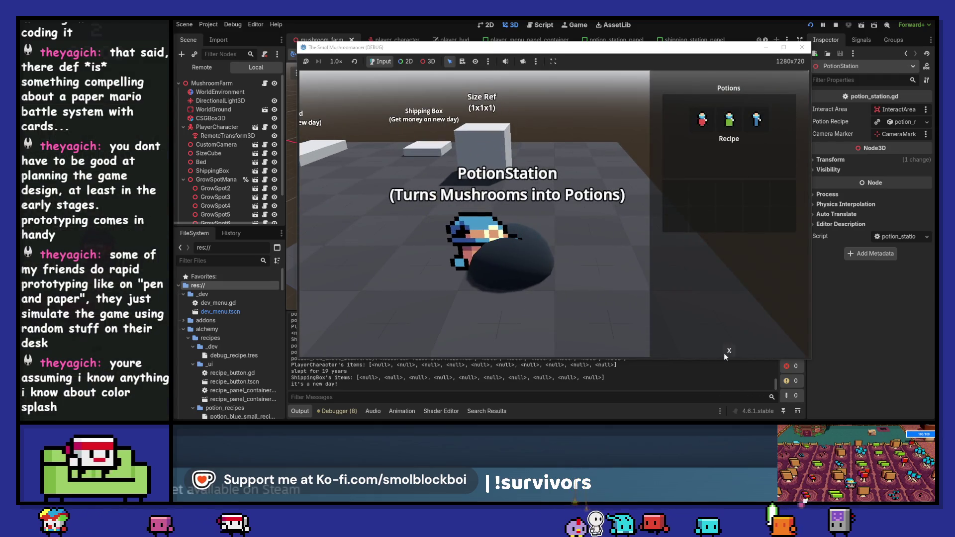
left_click(730, 350)
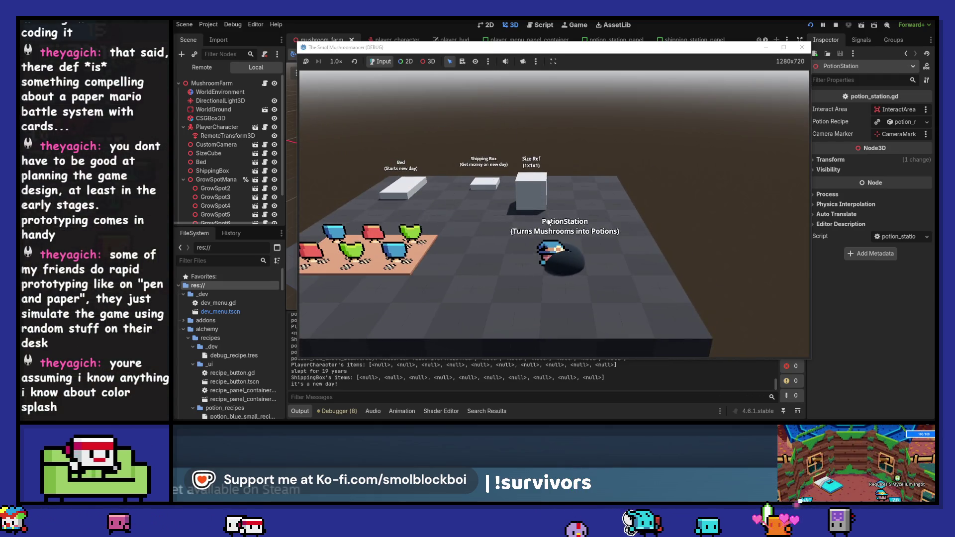
Walk back to the farm plots, then close the game and switch to GitHub Desktop.
key("a")
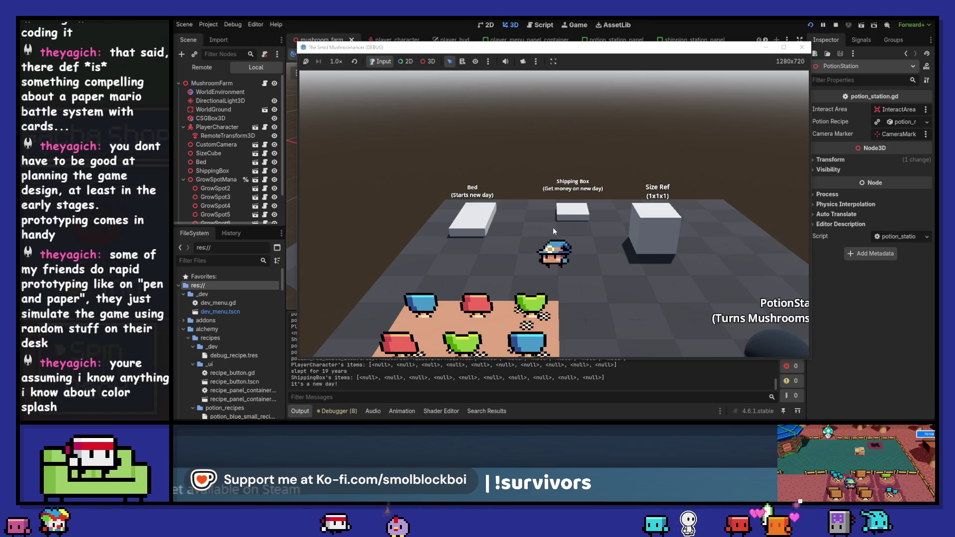
scroll(553, 228, "down", 1)
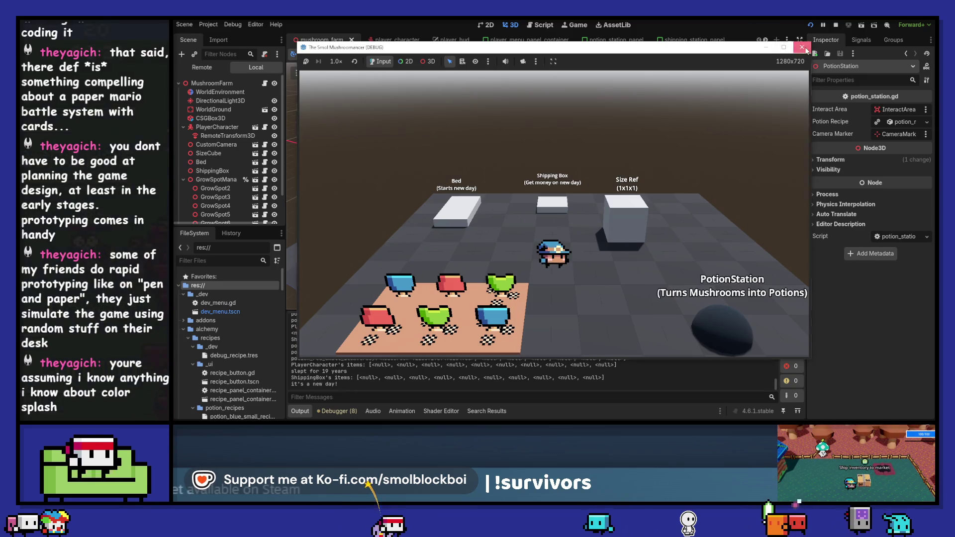
left_click(802, 47)
key("alt+Tab")
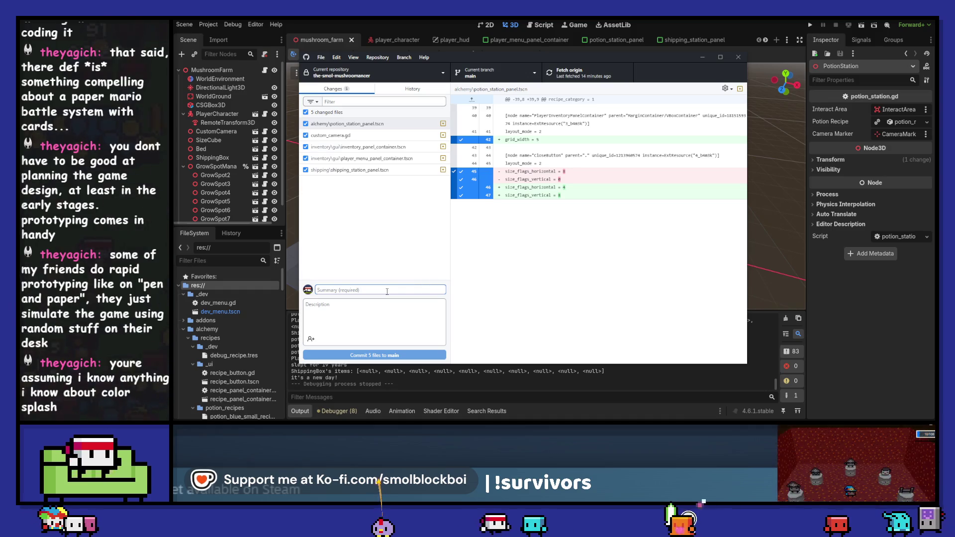
Commit the five files to main as 'UI work', push to origin, and close GitHub Desktop.
left_click(378, 158)
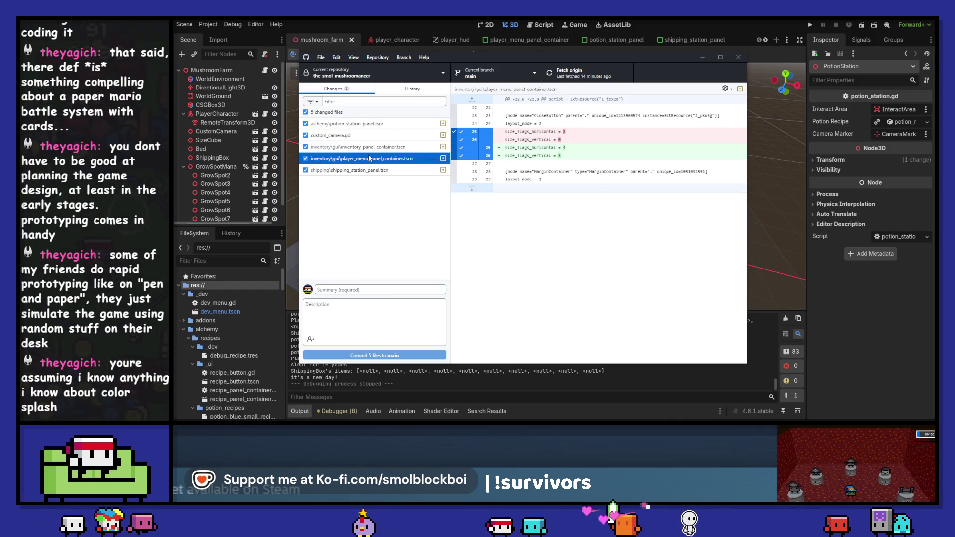
left_click(382, 289)
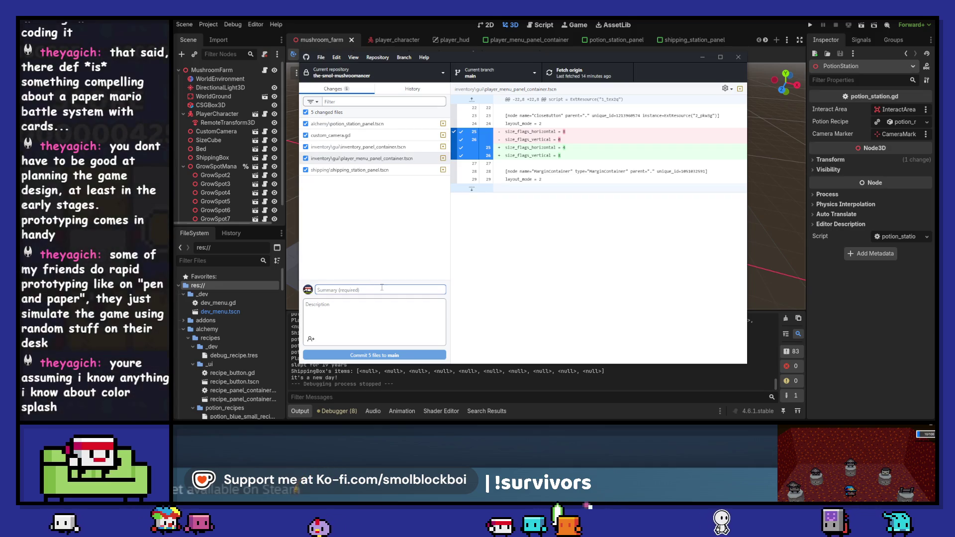
type("UI work")
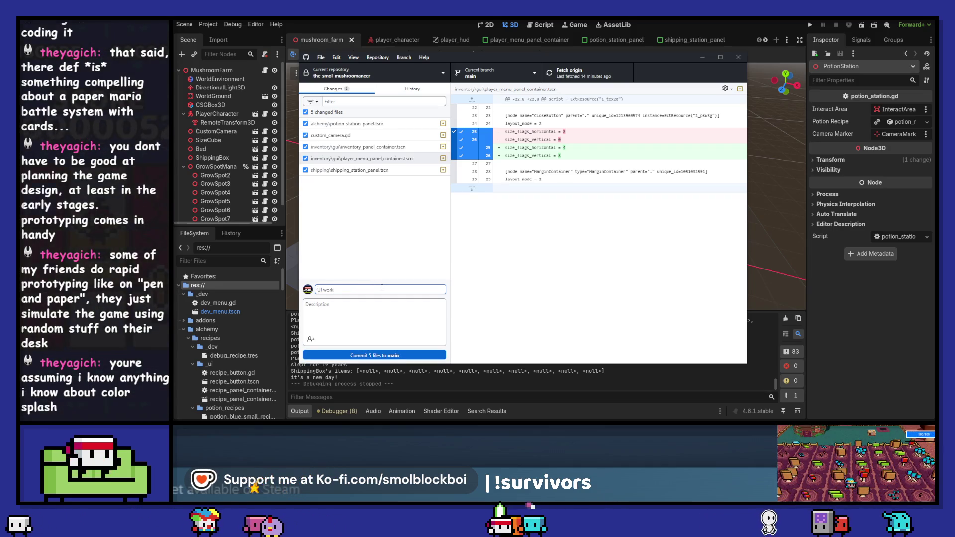
left_click(374, 355)
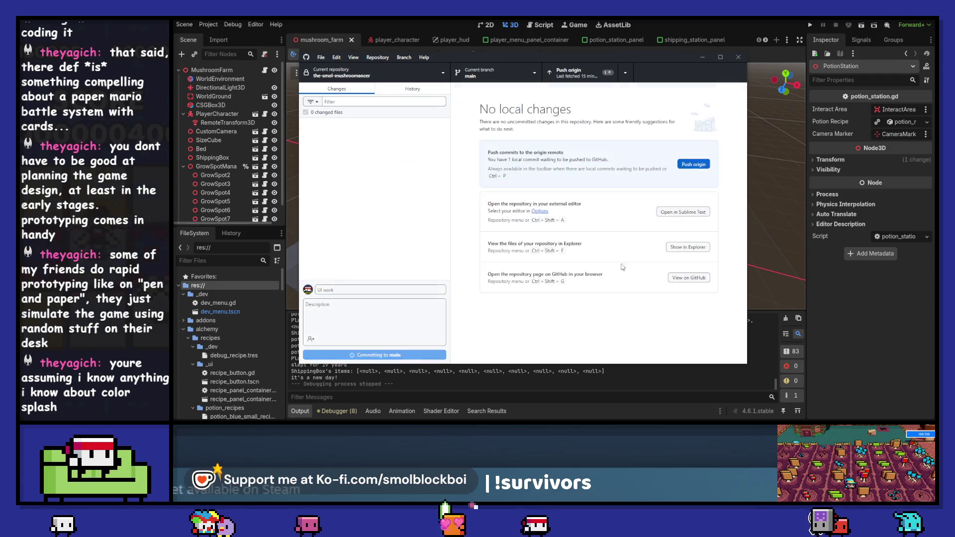
left_click(695, 164)
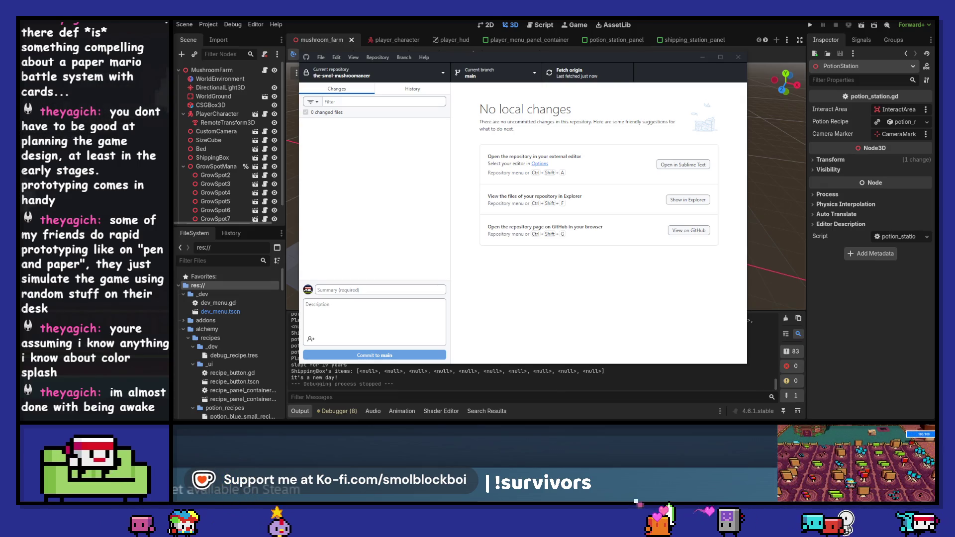
left_click(738, 58)
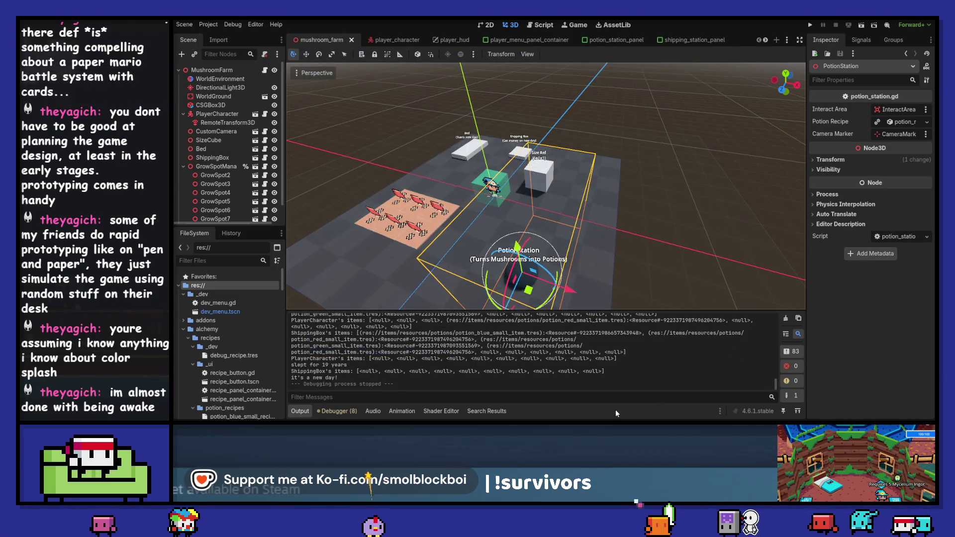
In Steam's library, search for 'demo' and select the Outbound Demo.
mouse_move(511, 425)
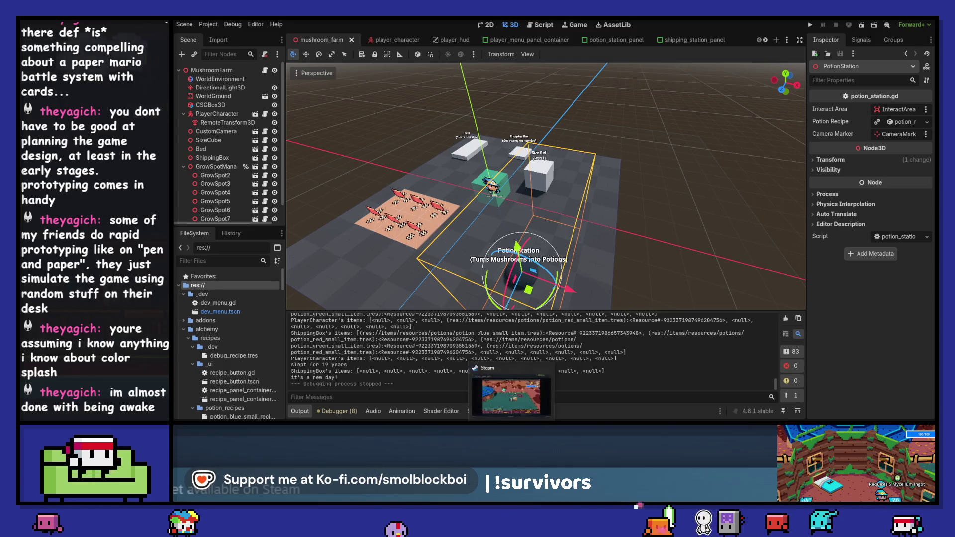
left_click(510, 393)
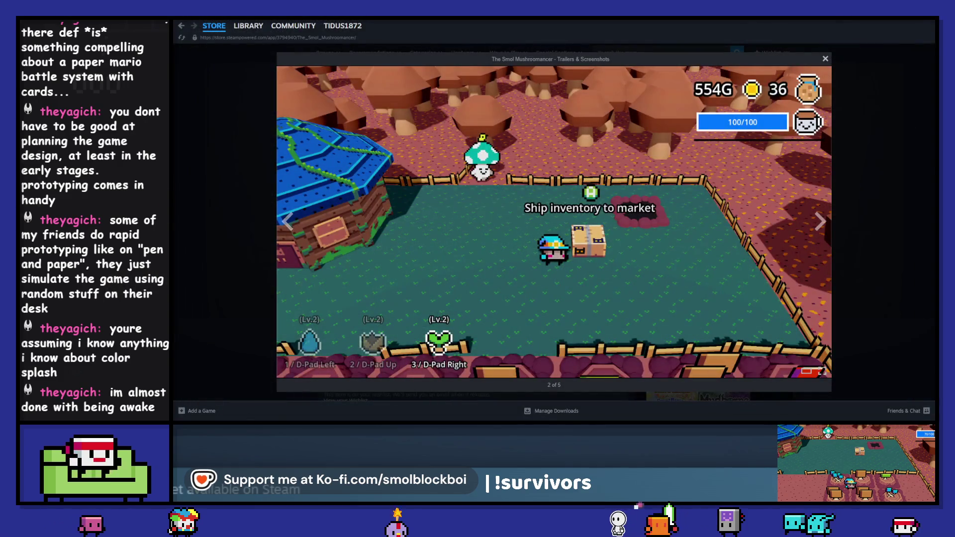
left_click(249, 29)
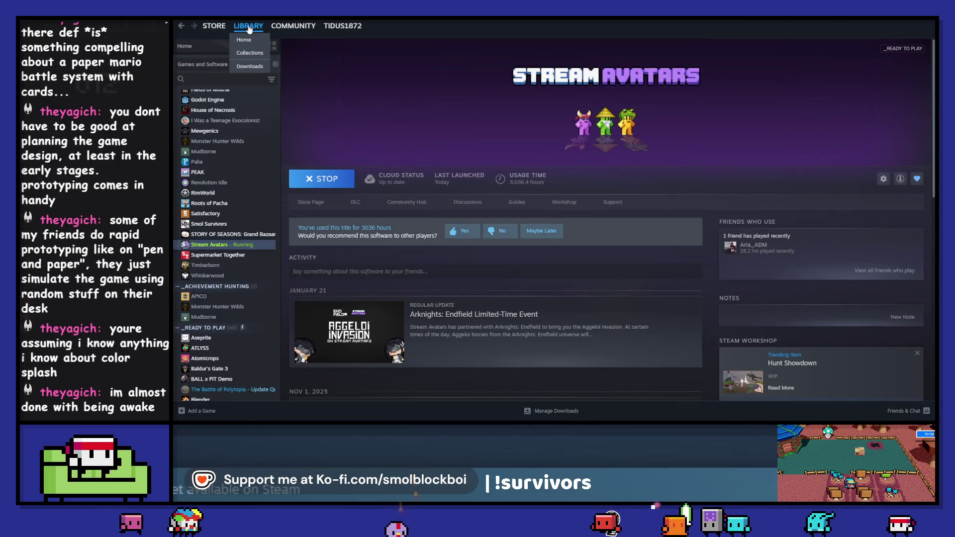
left_click(218, 78)
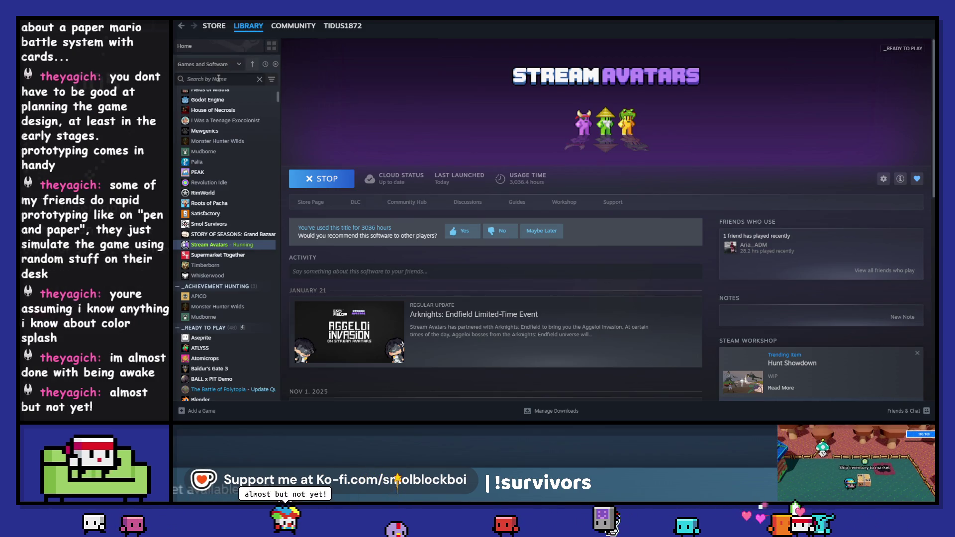
type("demo")
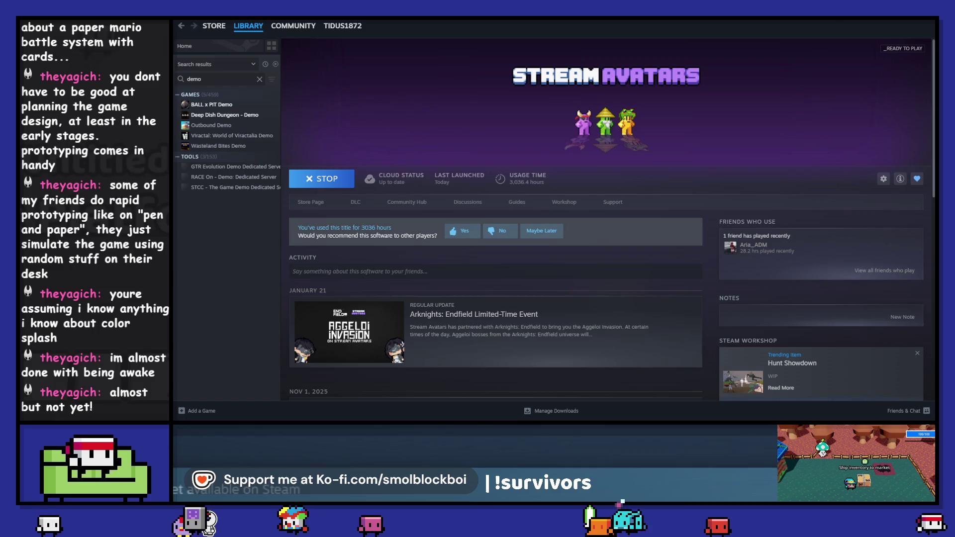
left_click(229, 127)
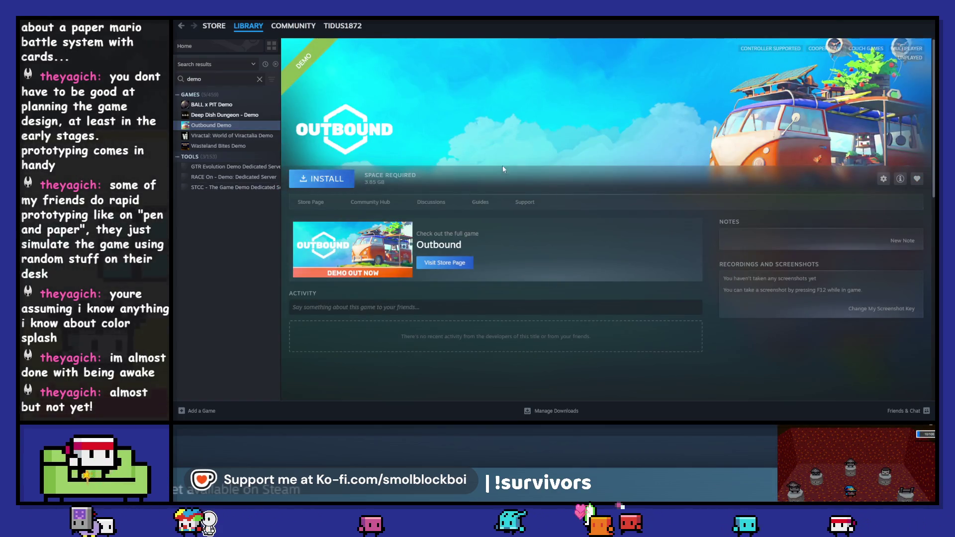
Browse the Outbound Demo store page's screenshots and full description, then return to the library.
scroll(408, 182, "down", 2)
scroll(321, 218, "up", 2)
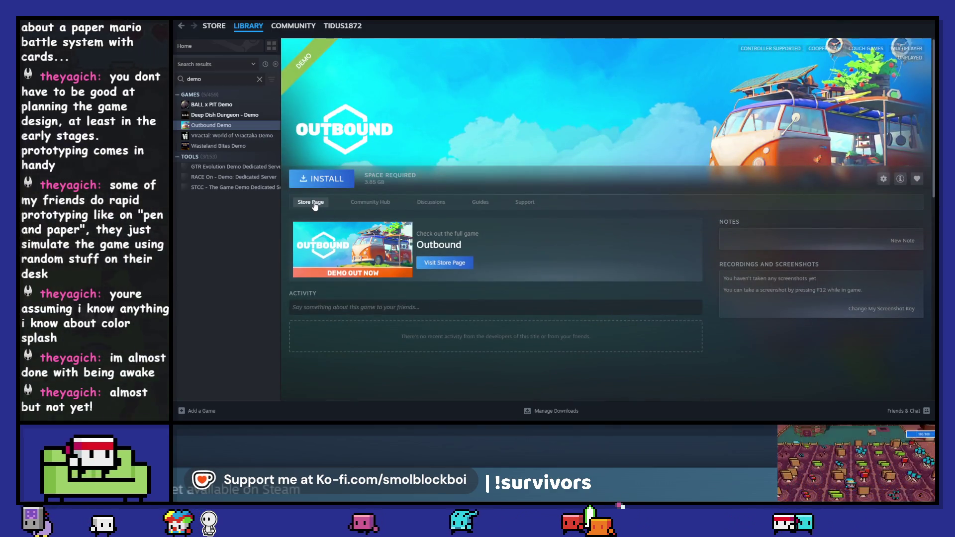
left_click(313, 202)
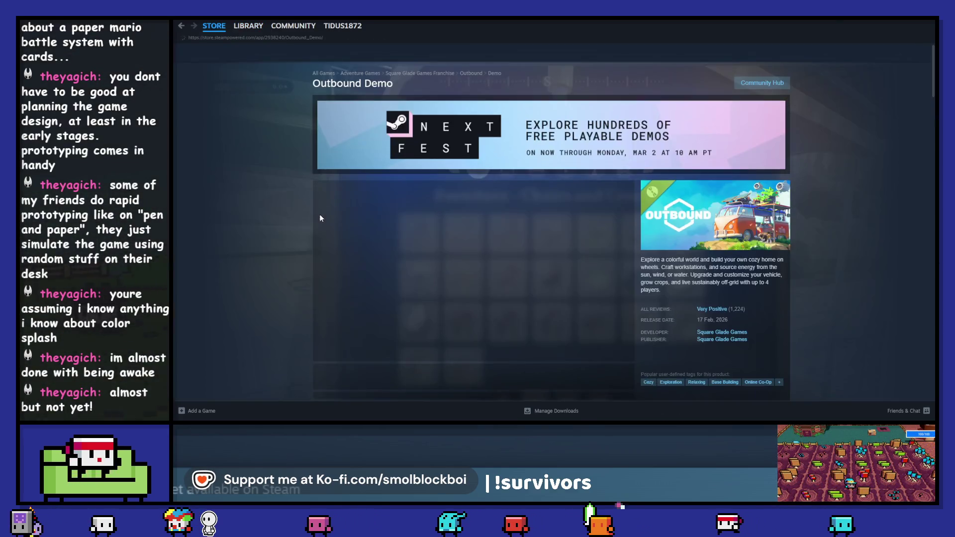
scroll(333, 350, "down", 1)
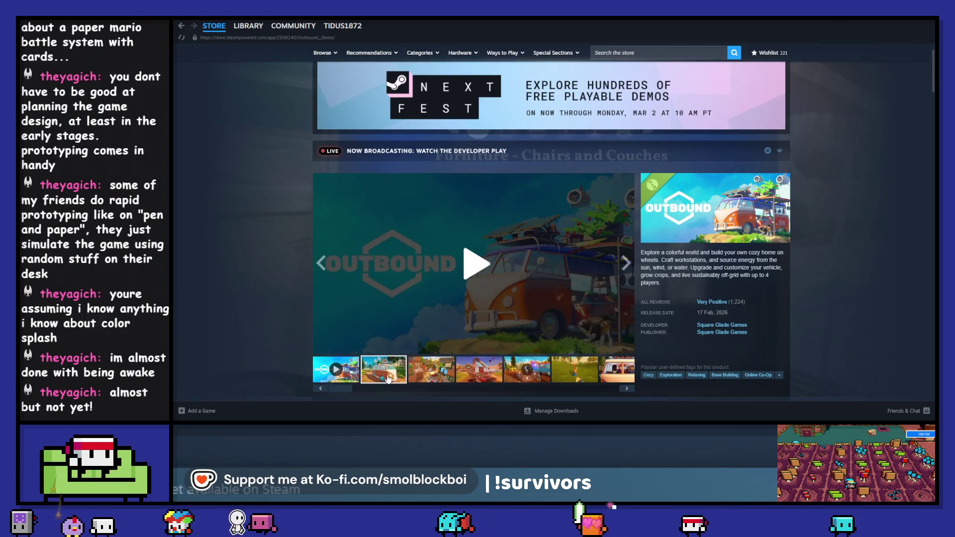
left_click(389, 379)
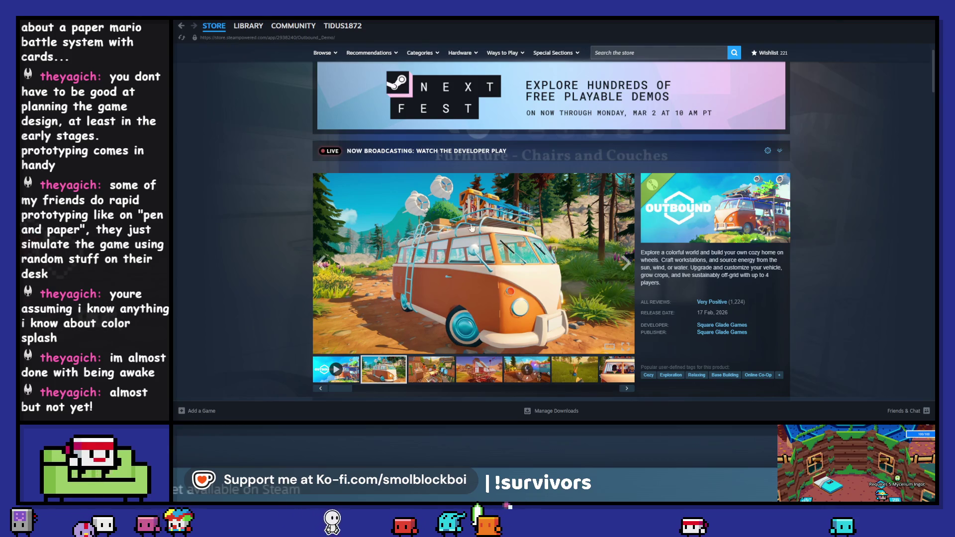
scroll(248, 224, "down", 15)
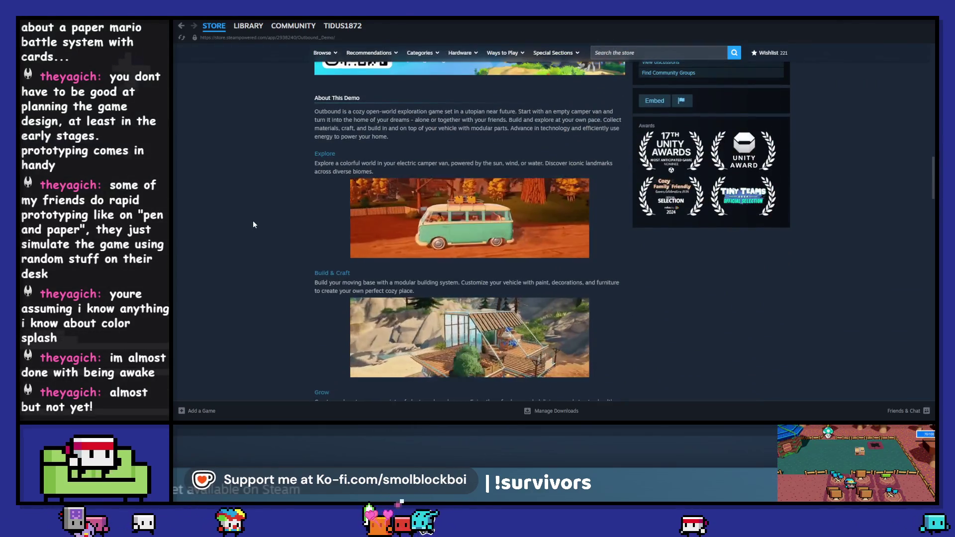
scroll(456, 328, "down", 2)
left_click(495, 345)
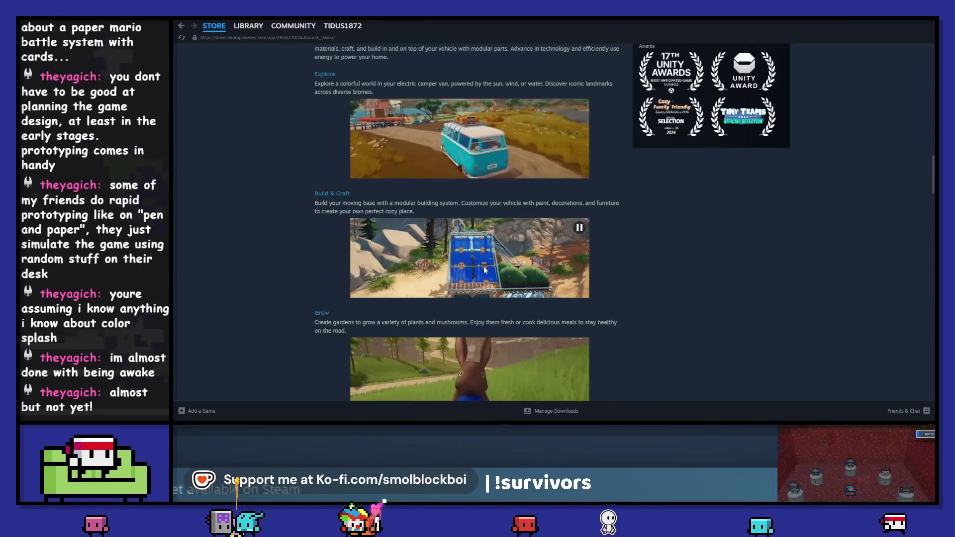
left_click(181, 26)
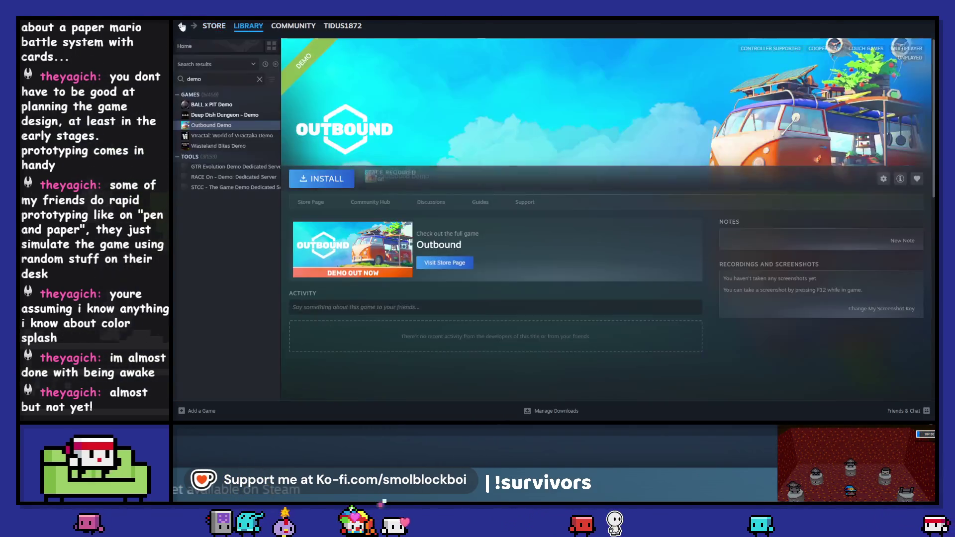
Open the Deep Dish Dungeon - Demo store page and view its screenshots and reviews.
left_click(225, 115)
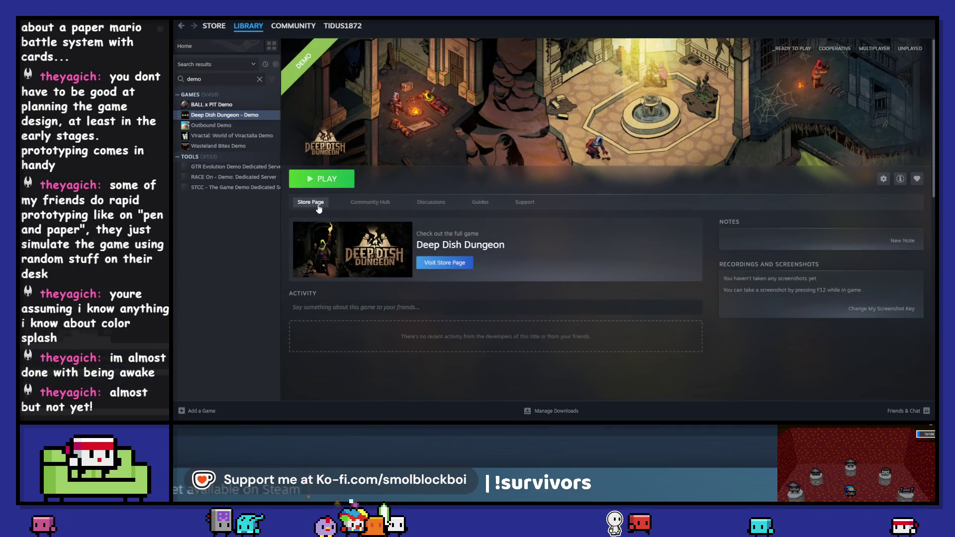
left_click(315, 204)
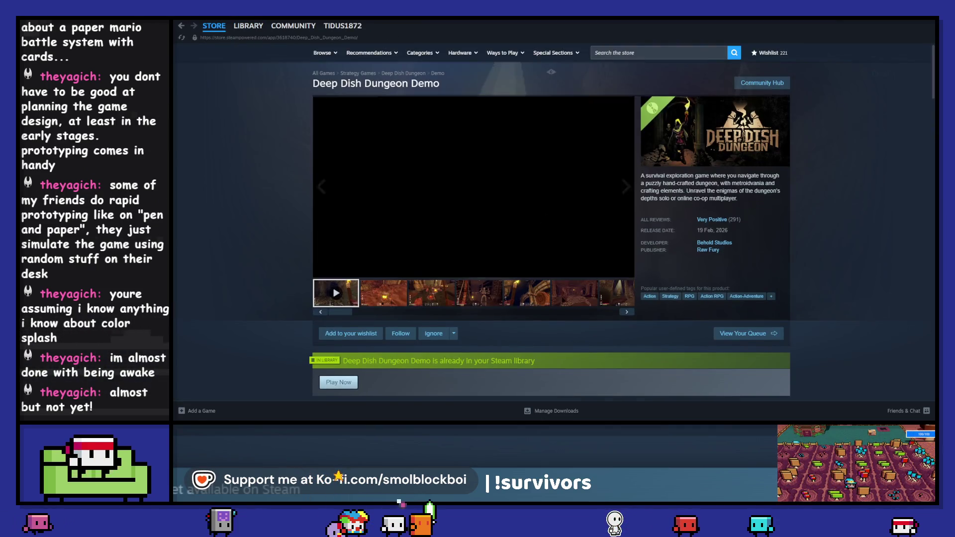
left_click(400, 328)
left_click(438, 328)
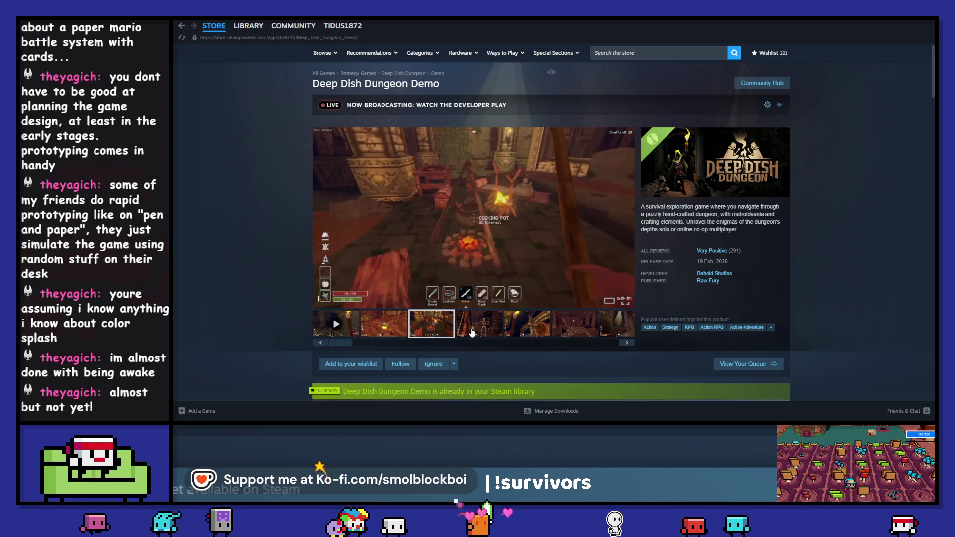
left_click(471, 331)
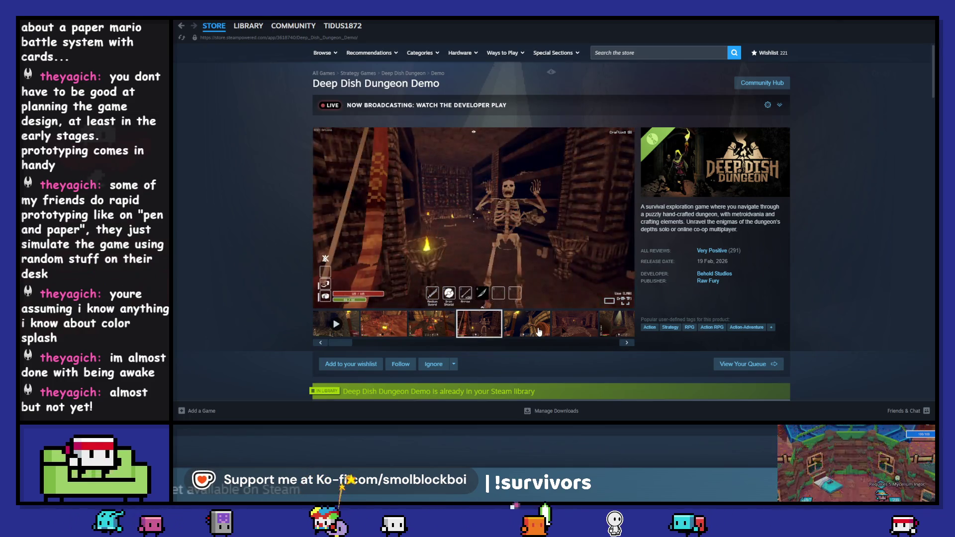
mouse_move(709, 255)
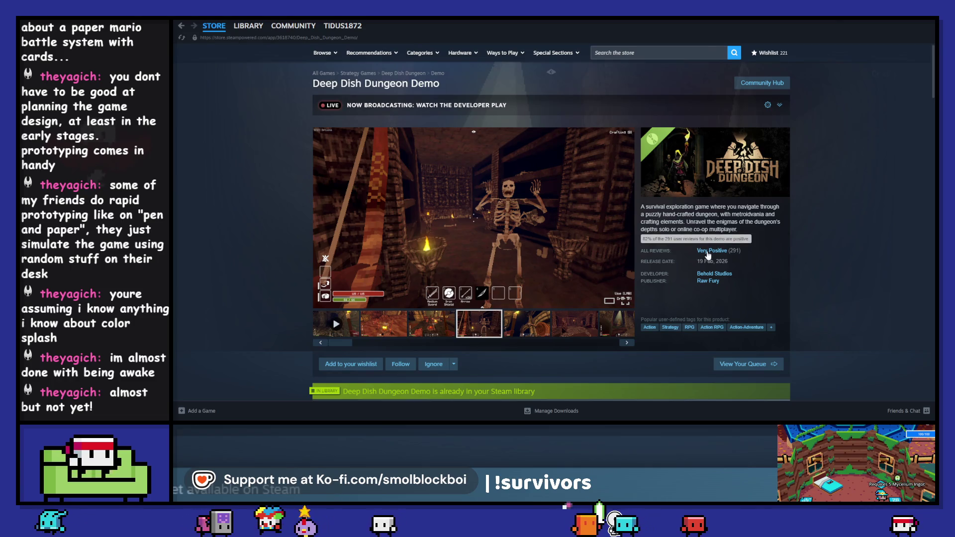
scroll(824, 214, "down", 15)
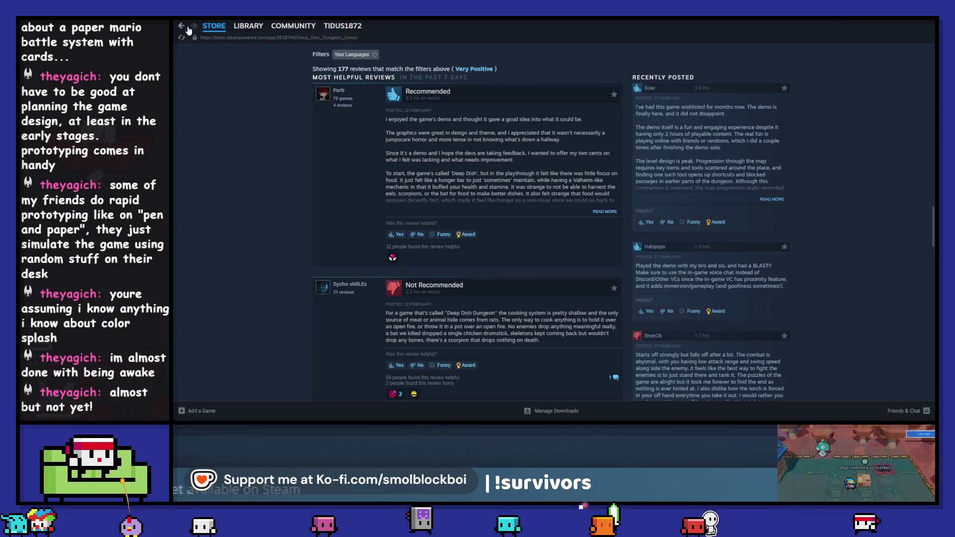
Look at the Wasteland Bites, Viractal and Outbound demos, reselect Deep Dish Dungeon, and clear the search.
left_click(248, 25)
left_click(228, 146)
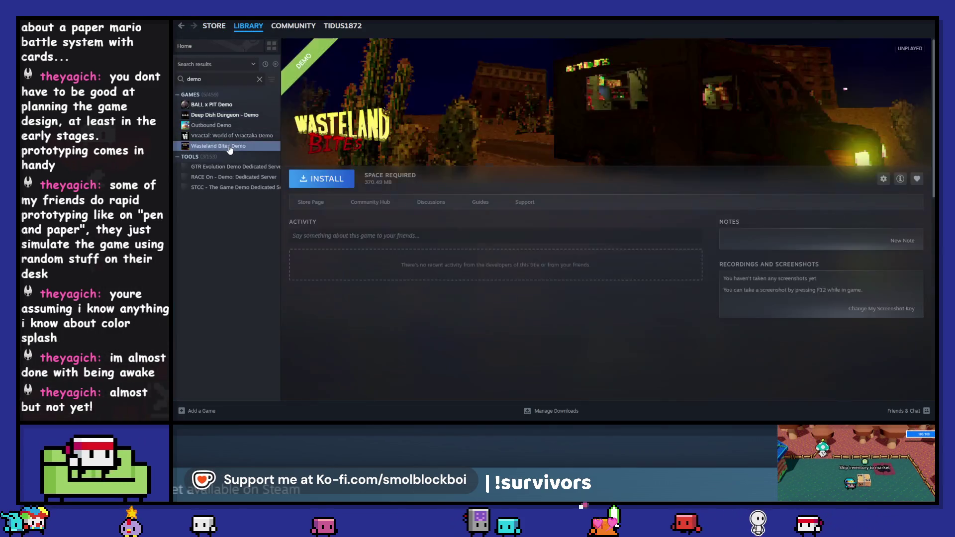
left_click(227, 136)
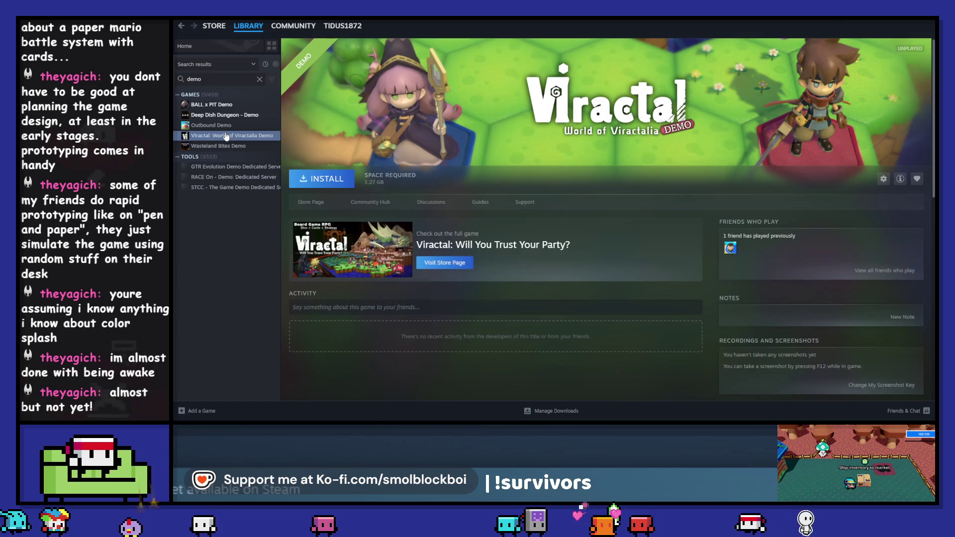
left_click(227, 125)
left_click(227, 115)
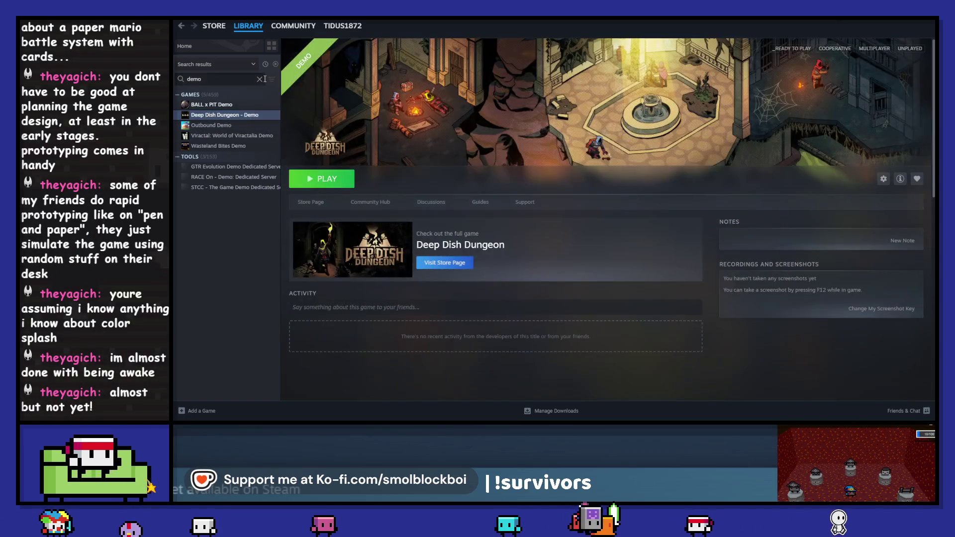
left_click(260, 80)
scroll(245, 215, "up", 10)
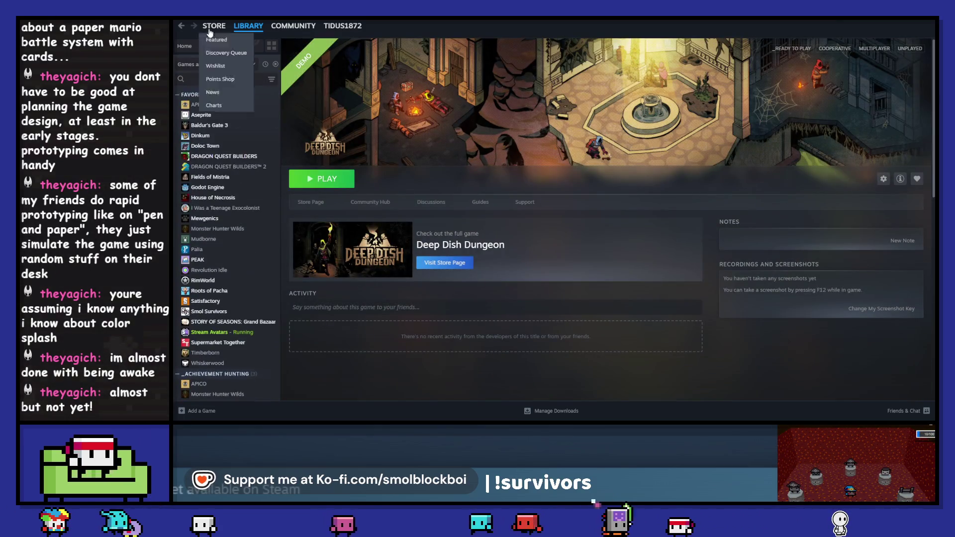
Open Cookard's store page from the library home and view an enlarged screenshot.
left_click(238, 28)
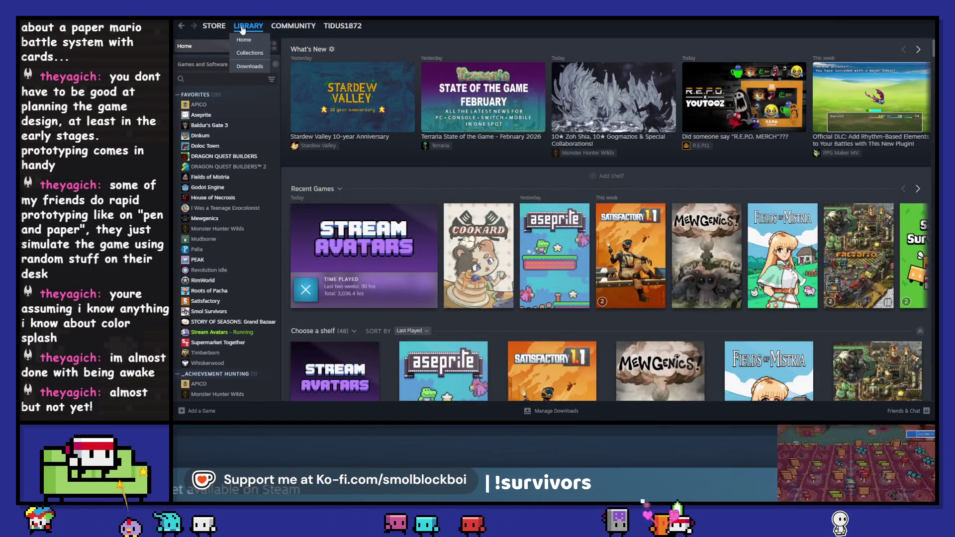
left_click(471, 244)
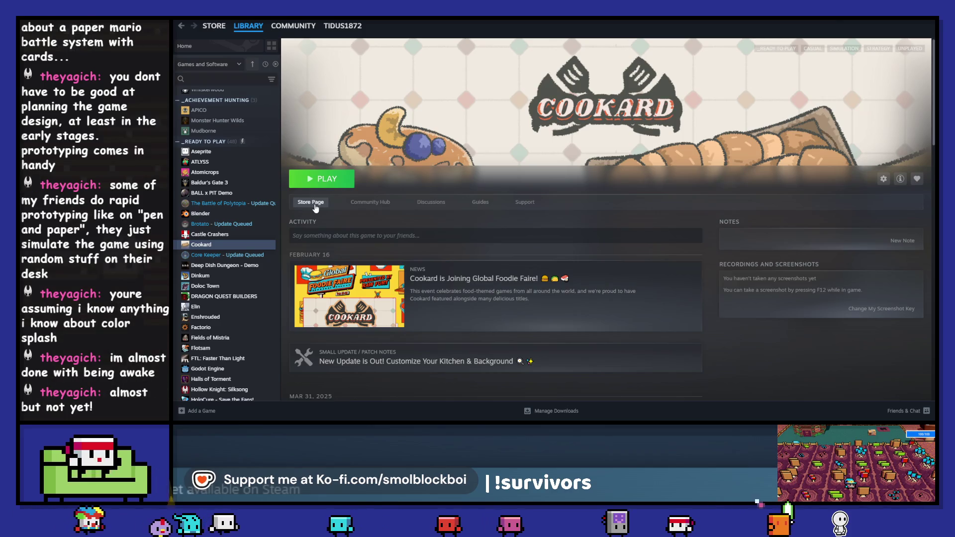
left_click(310, 202)
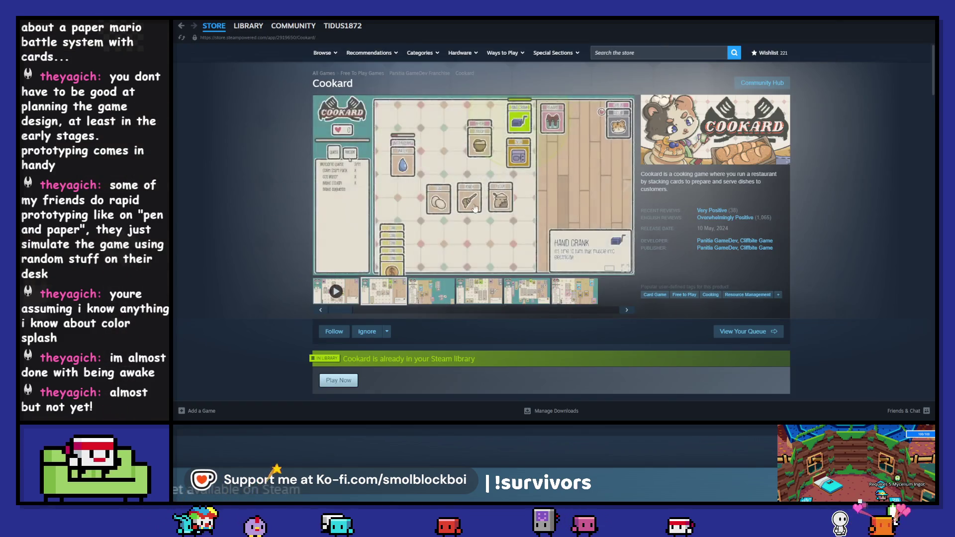
left_click(433, 215)
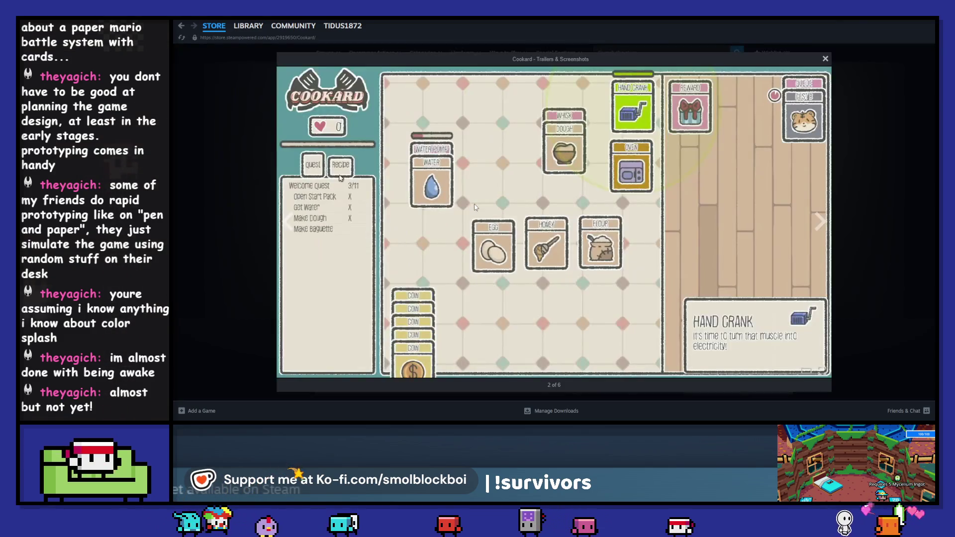
left_click(222, 106)
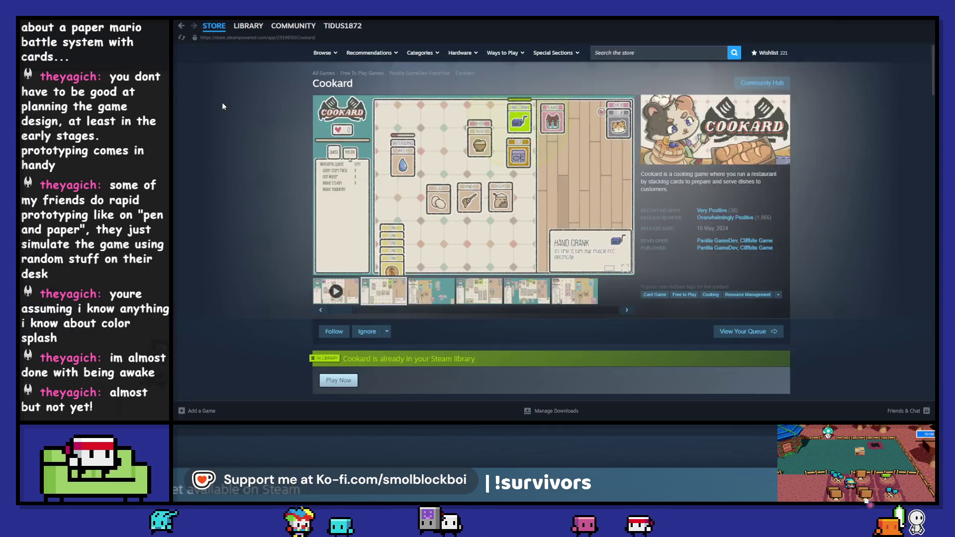
Return to Cookard's library page, then use the game's WISHLIST! card for Once Upon a Kingdom.
left_click(181, 27)
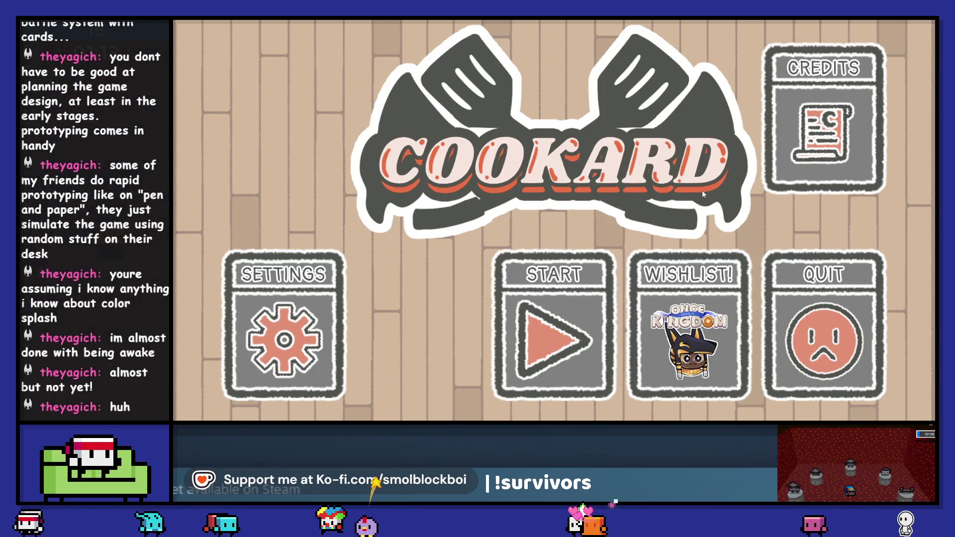
left_click(717, 301)
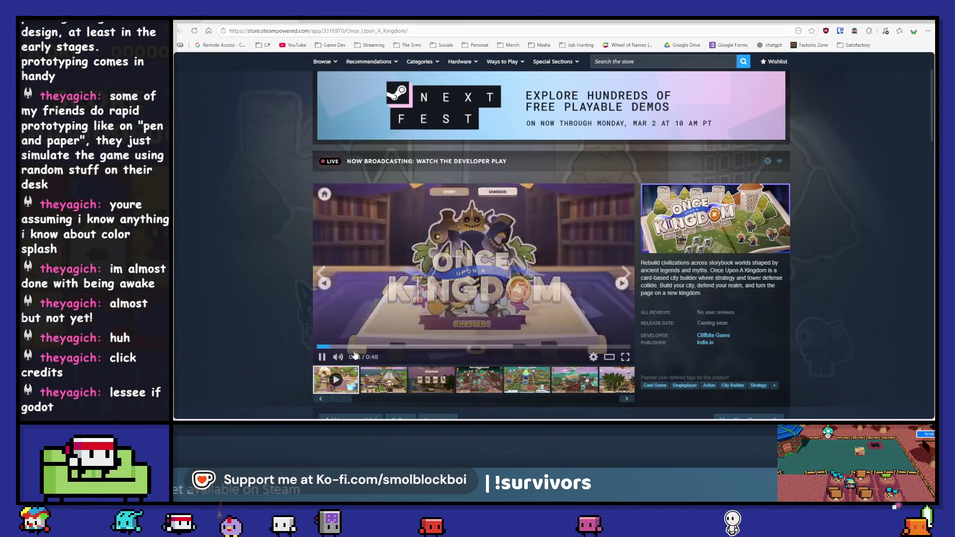
Scrub through the Once Upon a Kingdom trailer and pause it at 0:31.
left_click(379, 347)
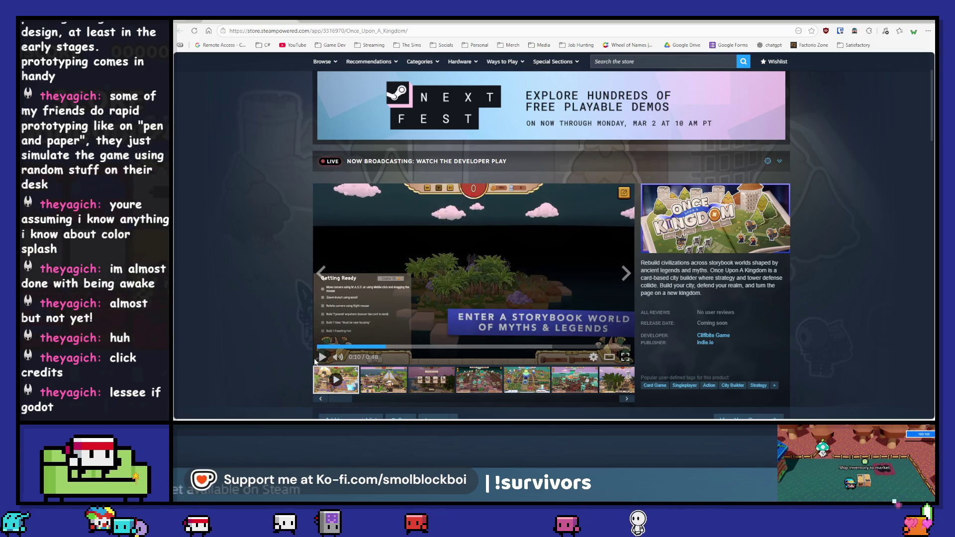
left_click(351, 348)
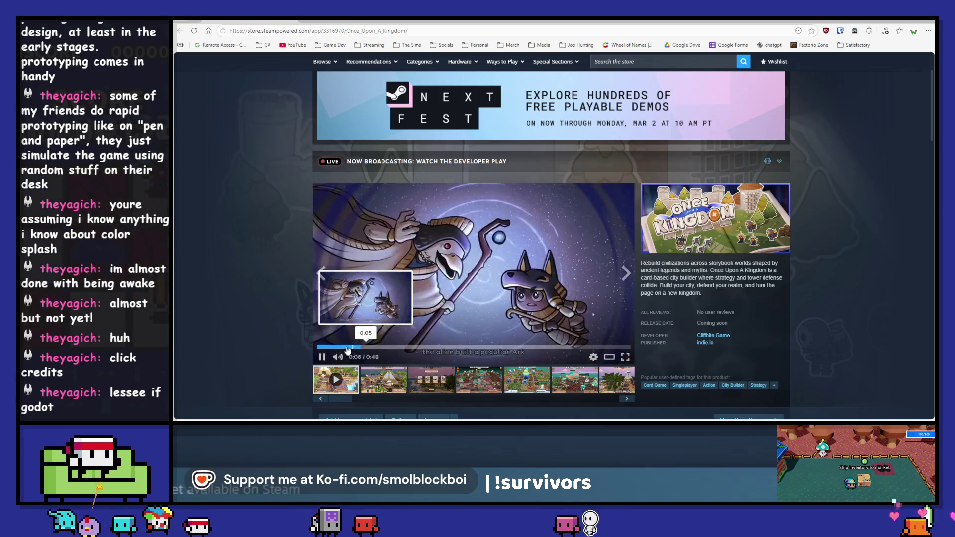
left_click(478, 347)
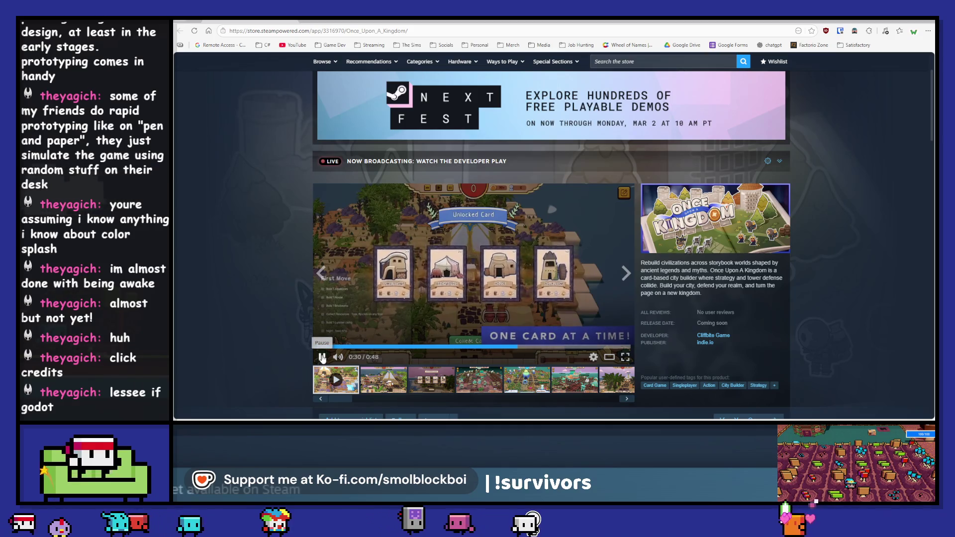
left_click(323, 357)
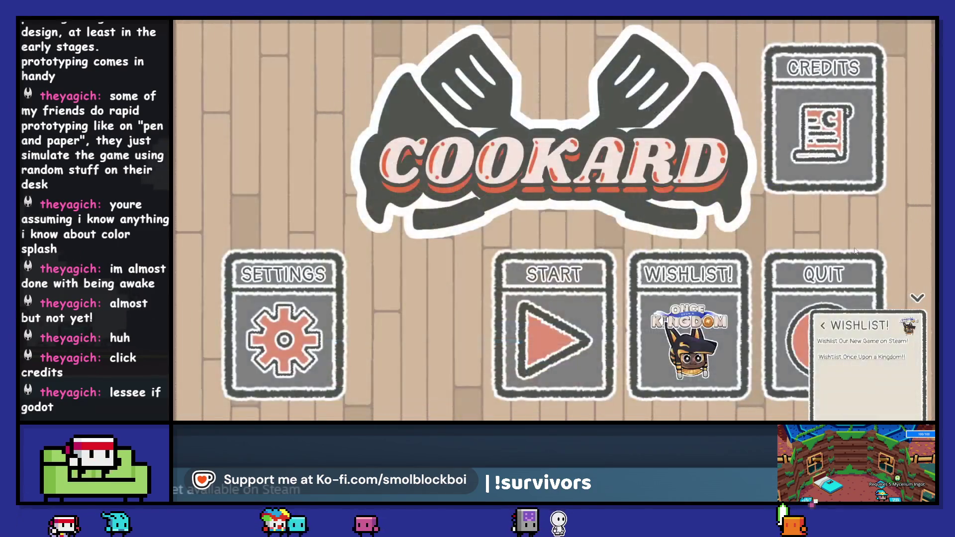
Browse Cookard's Credits and Settings screens, then quit the game back to the Steam library.
left_click(831, 139)
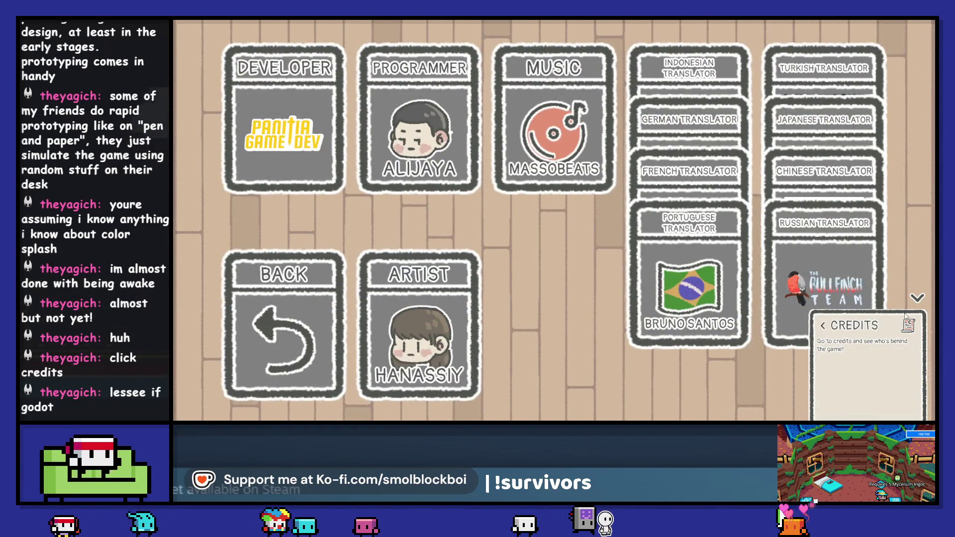
left_click(917, 298)
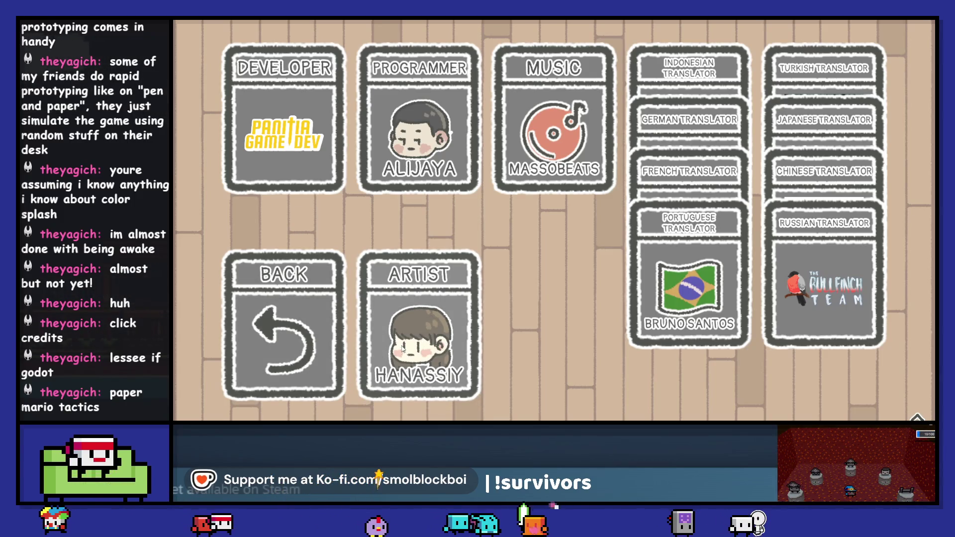
left_click(317, 342)
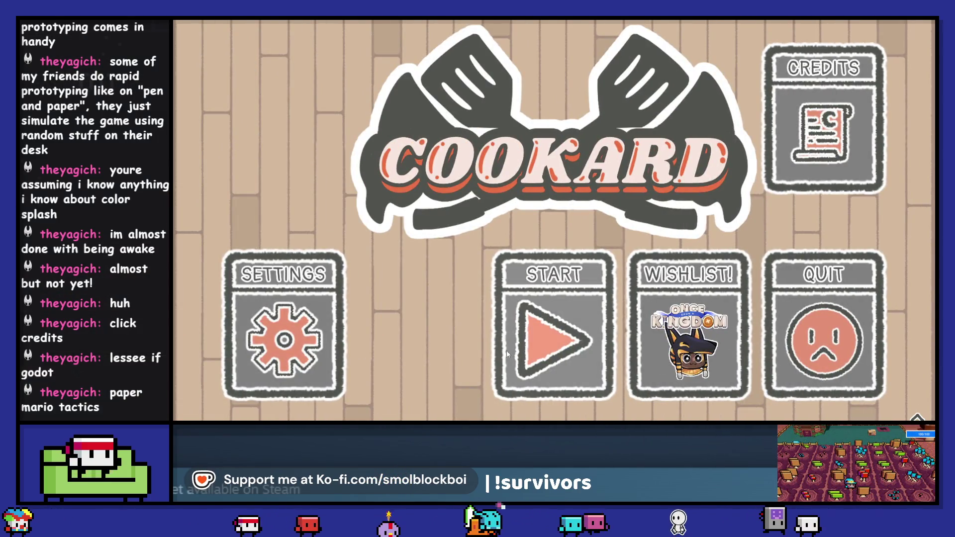
left_click(327, 333)
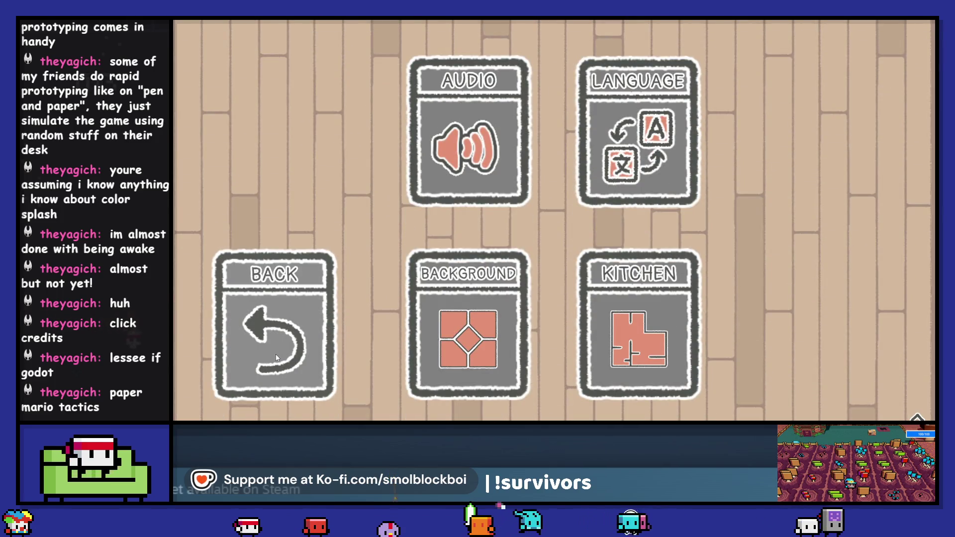
left_click(276, 358)
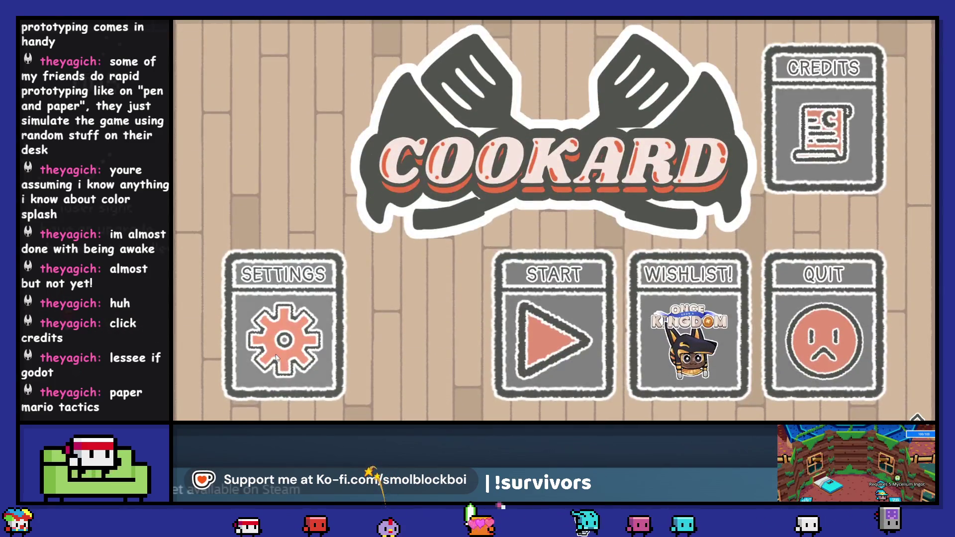
left_click(802, 333)
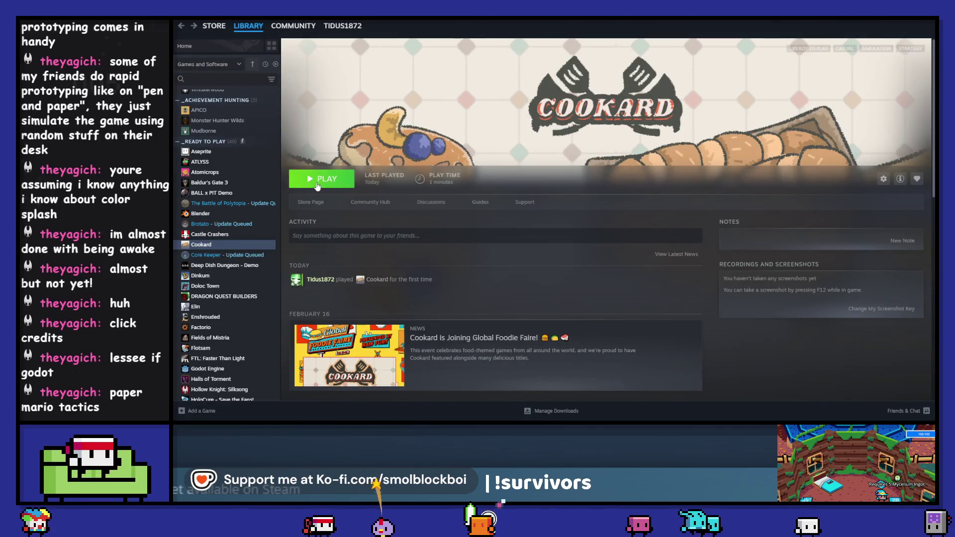
Relaunch Cookard, start a new game and open the Starting Pack.
left_click(317, 186)
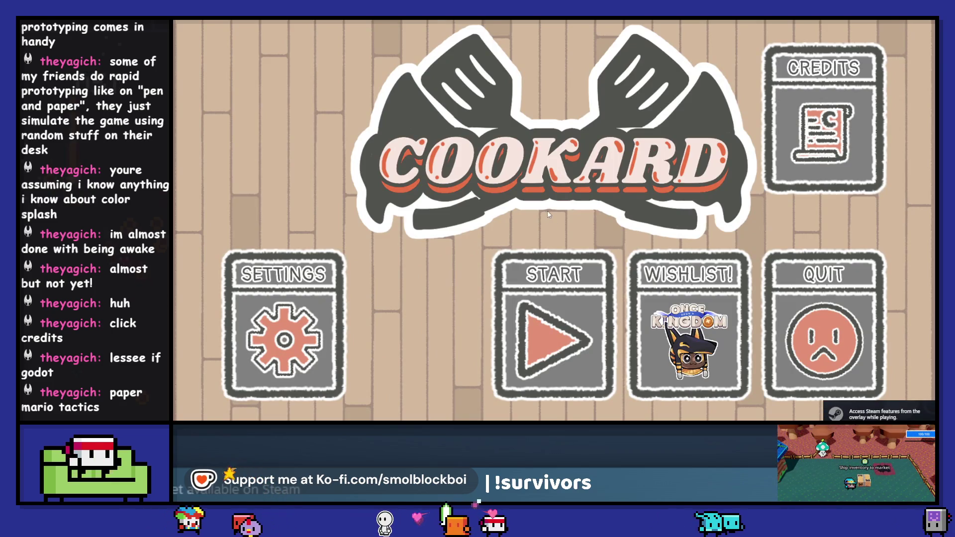
left_click(559, 294)
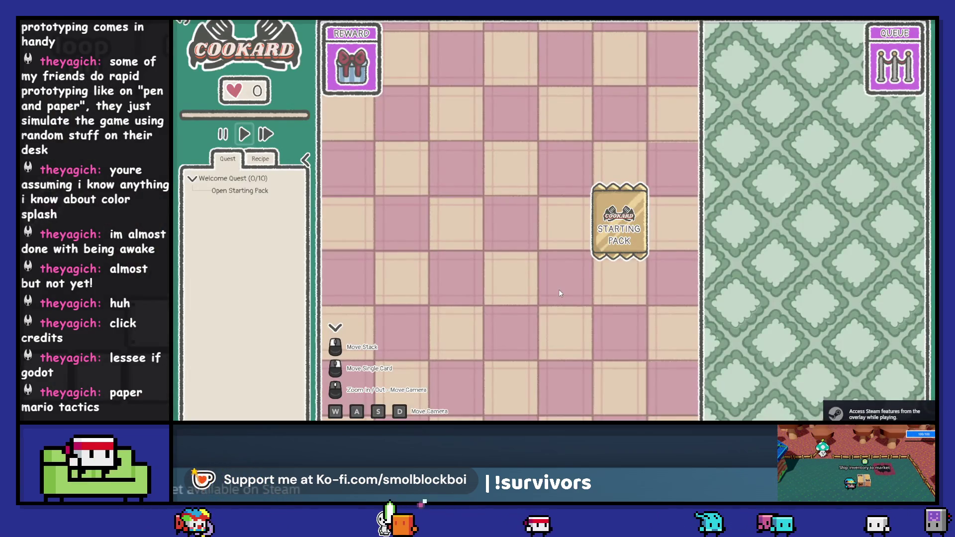
left_click(608, 241)
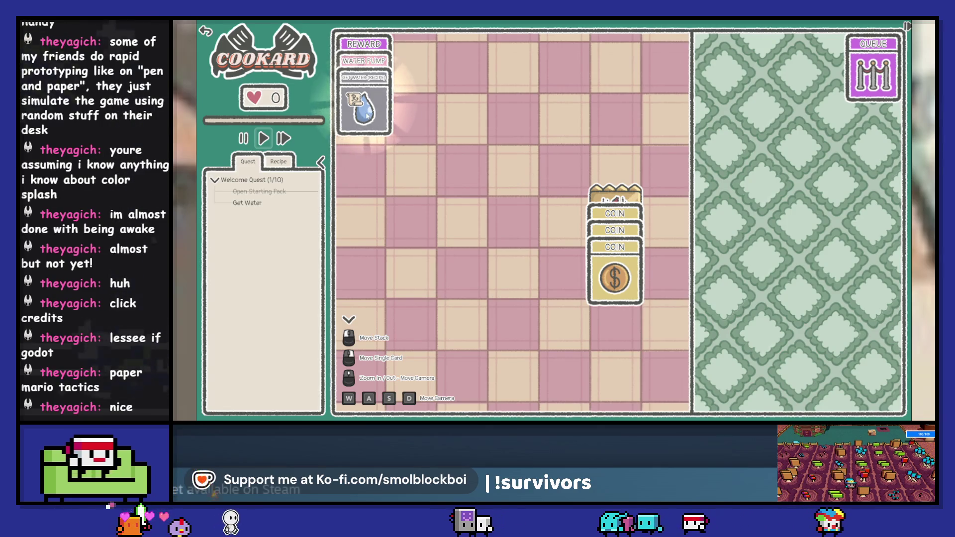
Use the Get Water recipe to place the Water Pump, then pump until a Water card appears.
left_click_drag(374, 128, 463, 204)
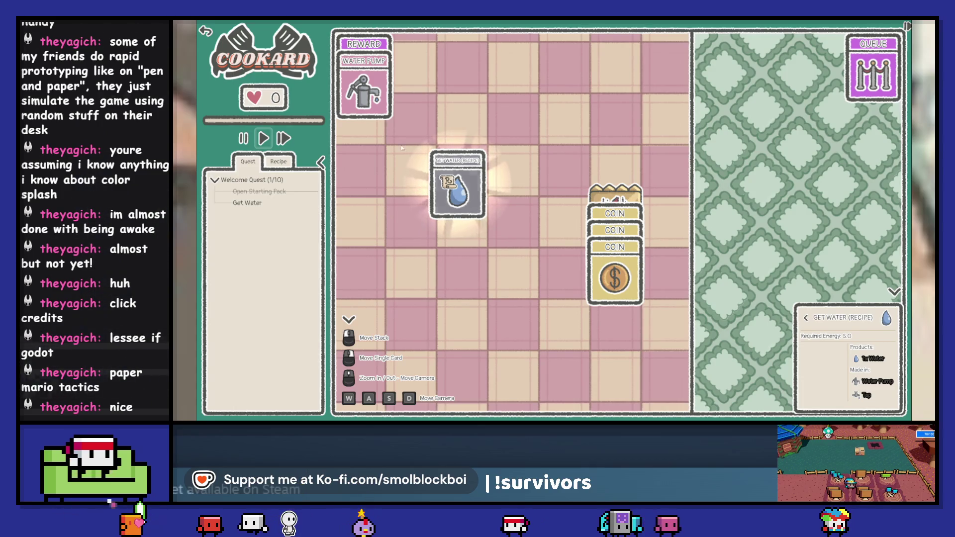
left_click(365, 85)
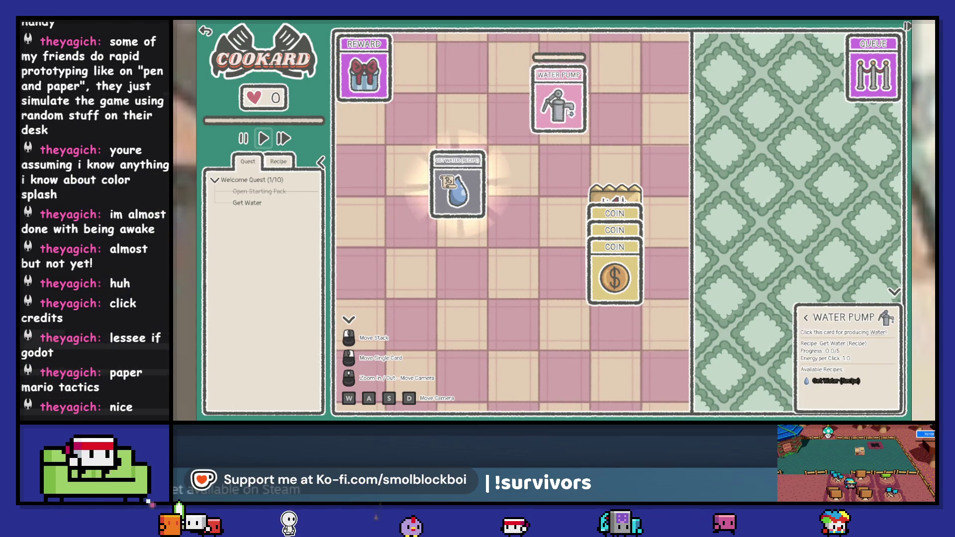
left_click(455, 183)
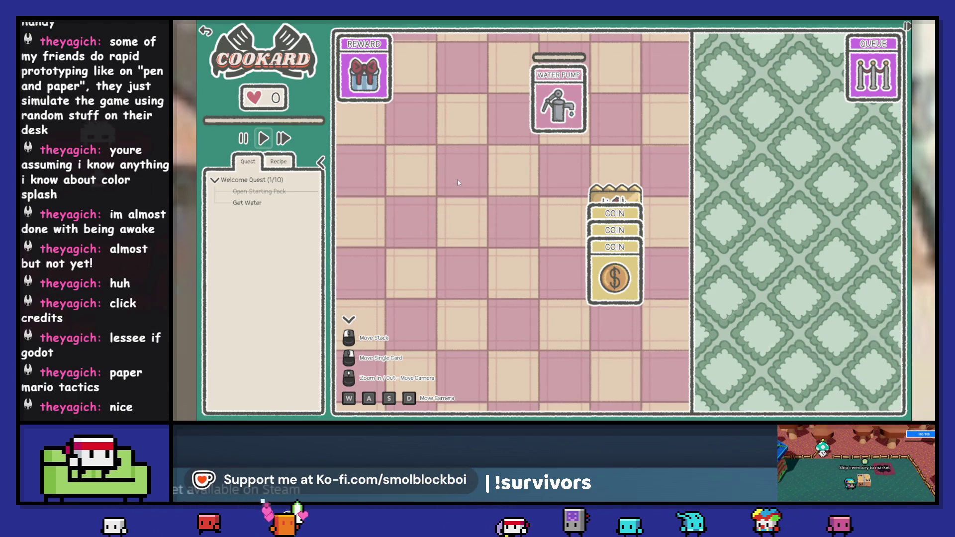
left_click(566, 106)
left_click(566, 106)
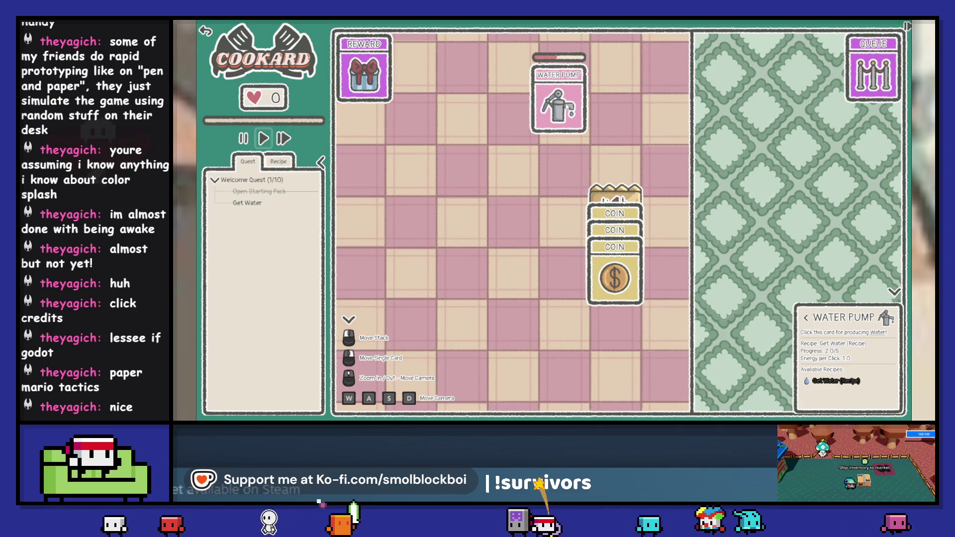
mouse_move(566, 106)
left_mouse_down()
mouse_move(514, 136)
mouse_move(472, 187)
left_mouse_up()
left_click(472, 186)
left_click(473, 187)
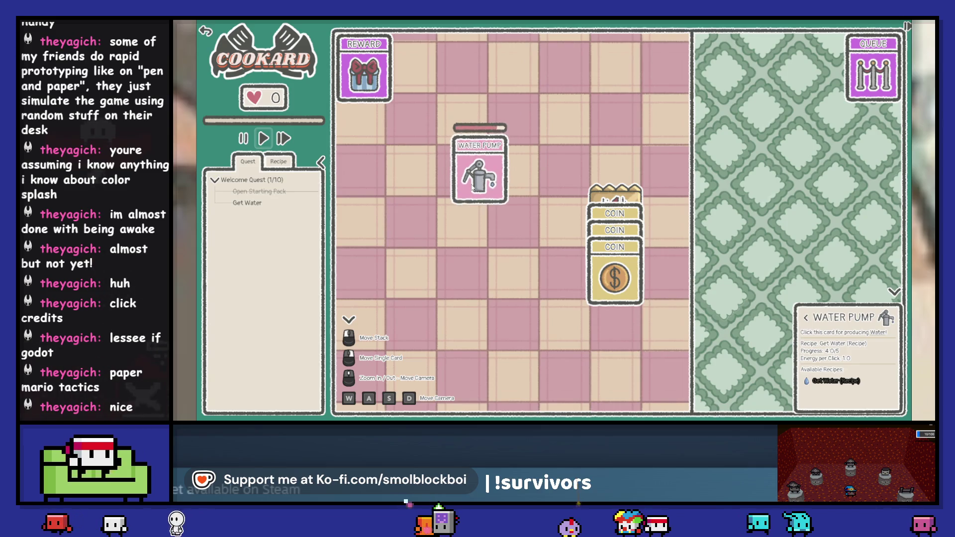
left_click(473, 186)
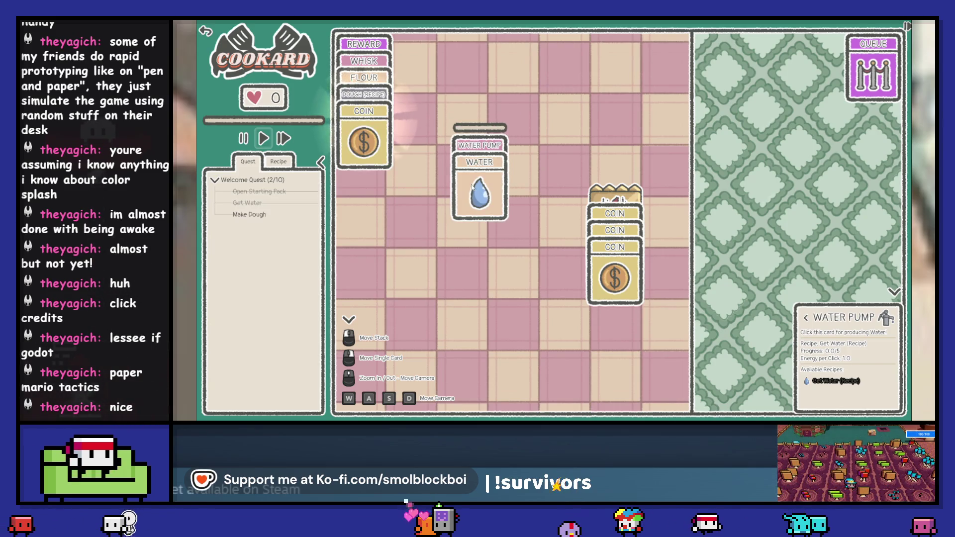
Move the loose coin into the coin stack to uncover the Dough recipe and Basic Pack.
key("a")
key("d")
key("w")
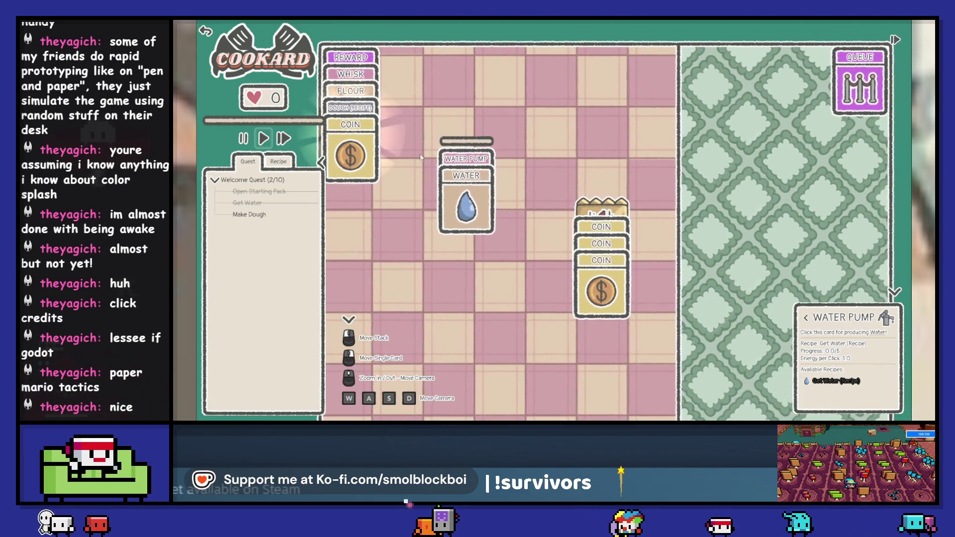
key("a")
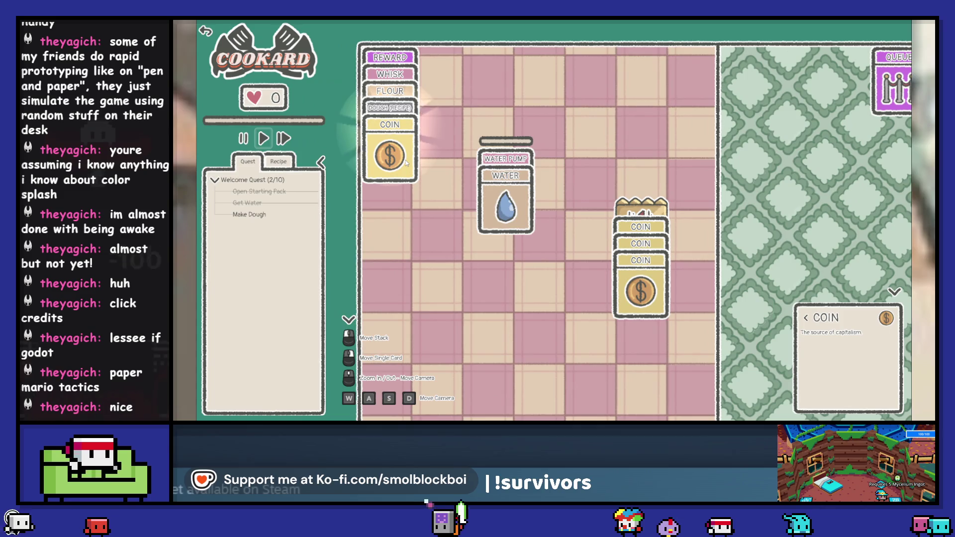
left_click_drag(405, 163, 421, 238)
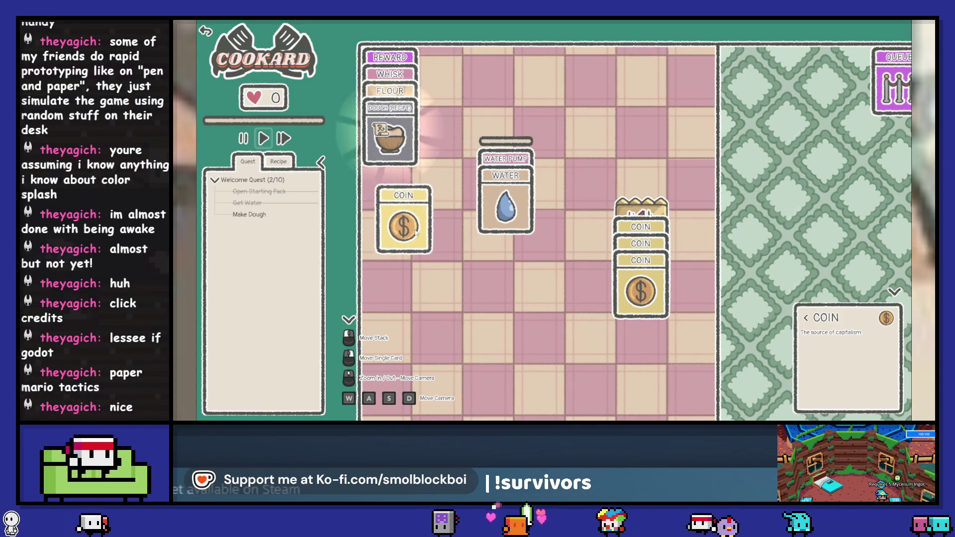
left_click_drag(411, 225, 654, 314)
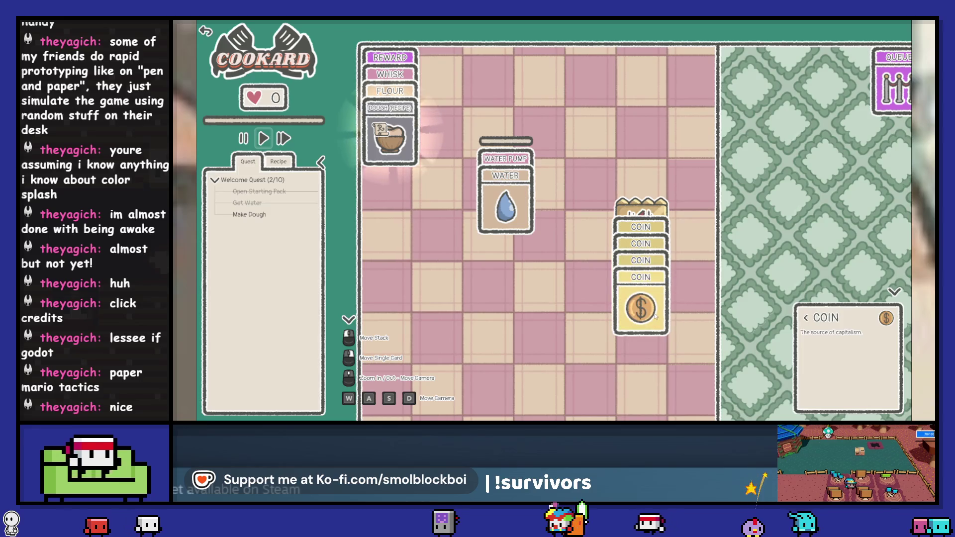
mouse_move(640, 231)
left_mouse_down()
mouse_move(597, 176)
mouse_move(589, 140)
mouse_move(592, 76)
mouse_move(642, 65)
mouse_move(587, 79)
mouse_move(587, 112)
mouse_move(626, 64)
mouse_move(633, 72)
mouse_move(613, 80)
mouse_move(661, 239)
left_mouse_up()
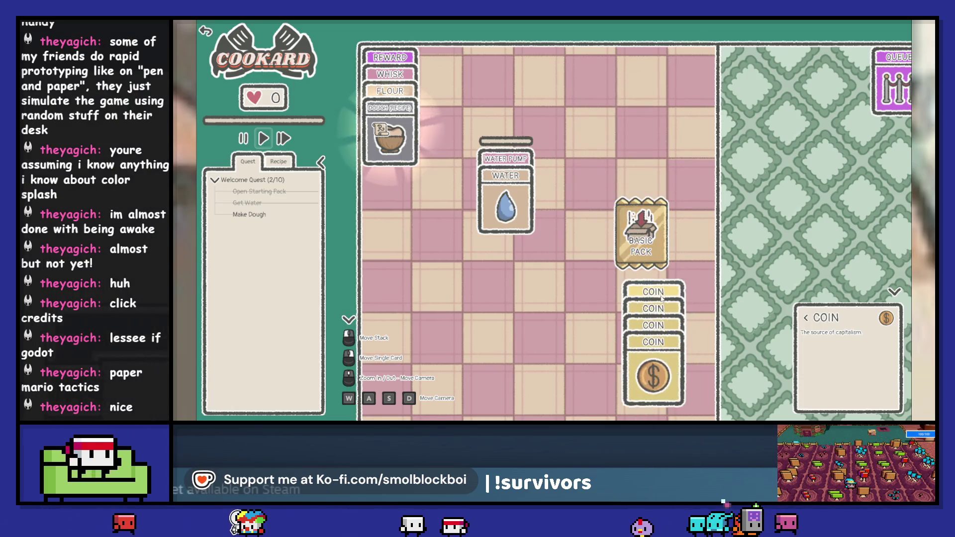
Take the Dough recipe off the Flour card and lay out the Flour and Water cards.
left_click_drag(399, 136, 413, 260)
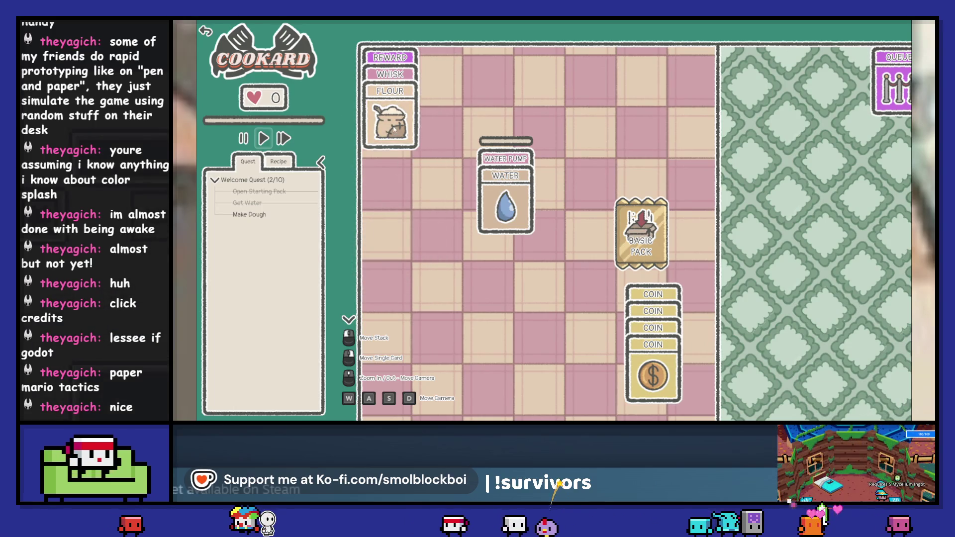
left_click_drag(393, 128, 415, 269)
left_click_drag(505, 204, 506, 286)
left_click_drag(393, 284, 491, 286)
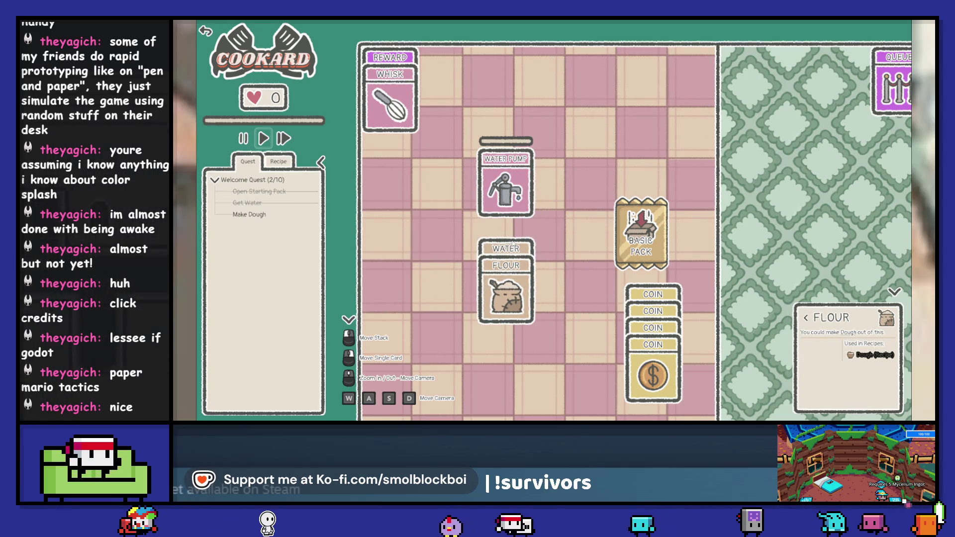
left_click_drag(510, 294, 438, 275)
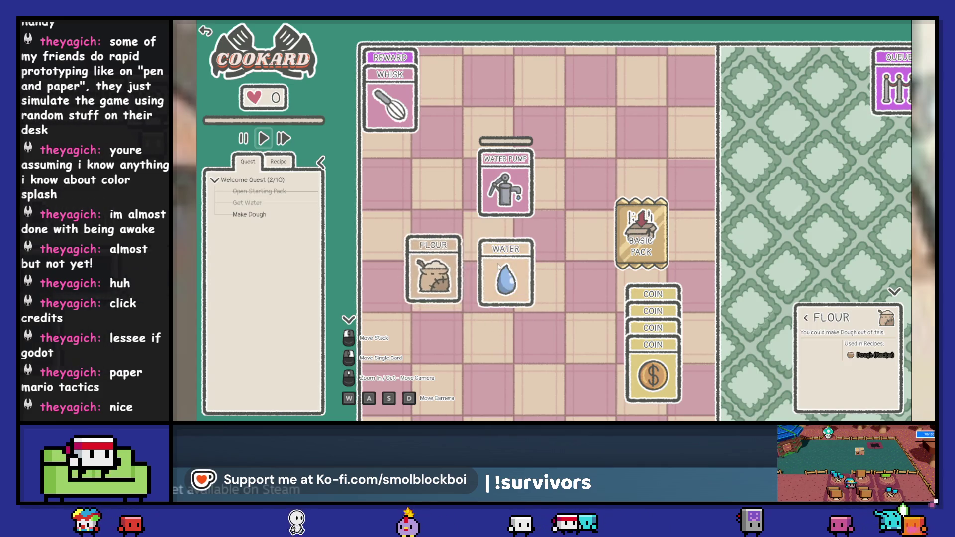
Stack Flour and Water on the Whisk and whisk them into Dough.
left_click_drag(384, 112, 396, 198)
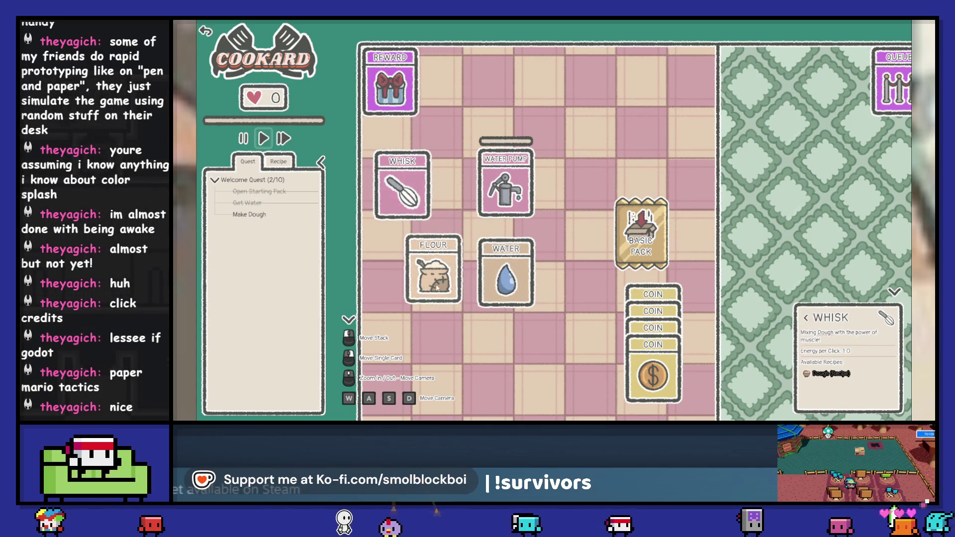
left_click_drag(433, 274, 402, 209)
left_click_drag(484, 274, 407, 239)
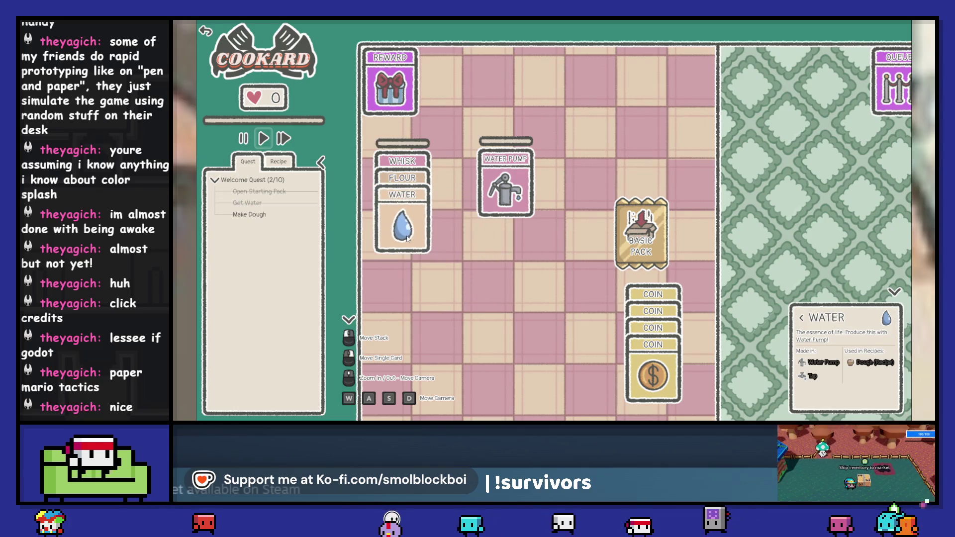
left_click(412, 163)
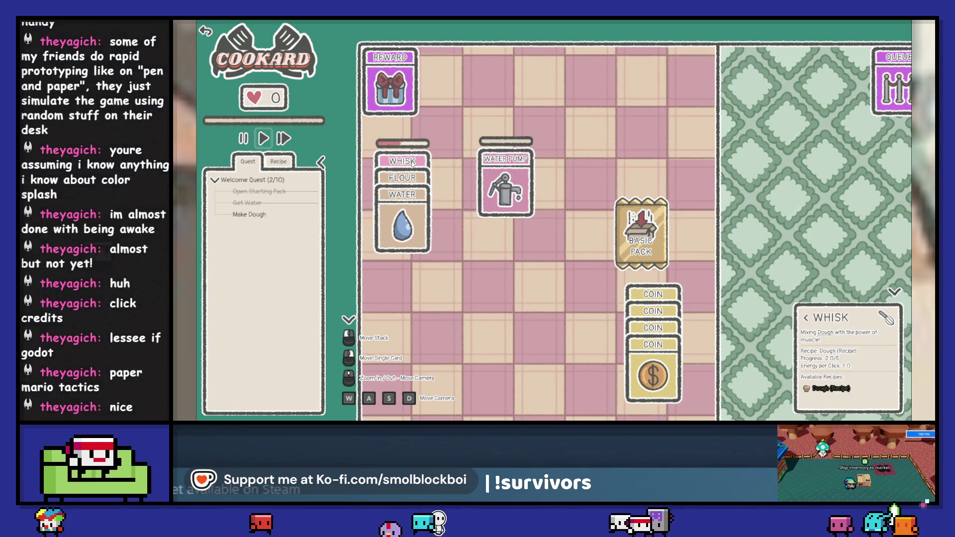
left_click(413, 163)
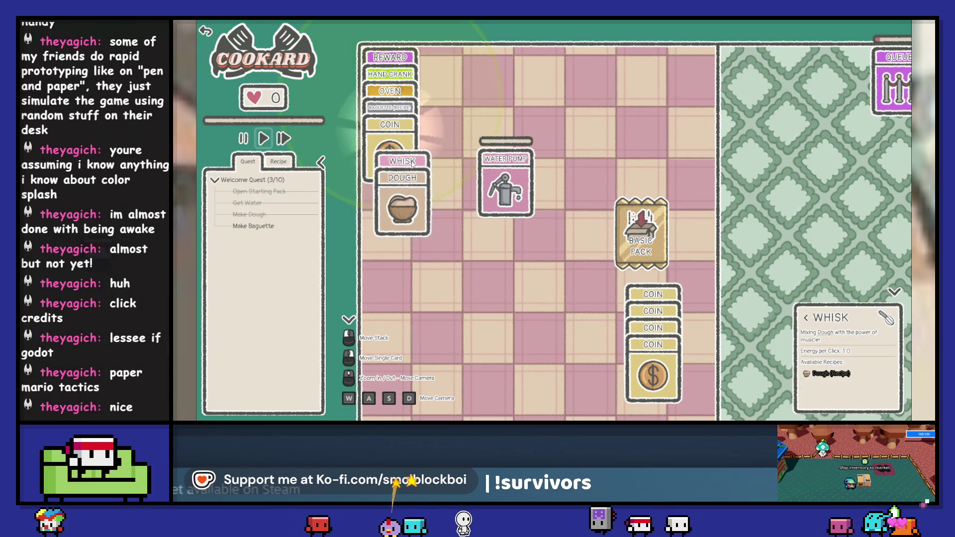
Split the Dough off the Whisk, bank the coin, and place the Baguette recipe, Oven and Hand Crank.
left_click_drag(423, 163, 441, 262)
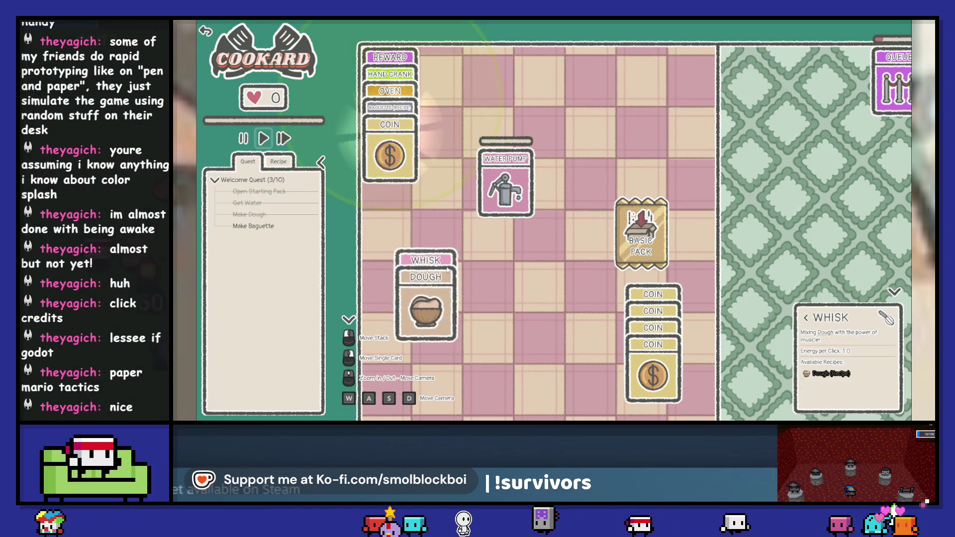
left_click_drag(454, 318, 508, 340)
mouse_move(666, 374)
left_mouse_down()
mouse_move(672, 403)
mouse_move(669, 393)
left_mouse_up()
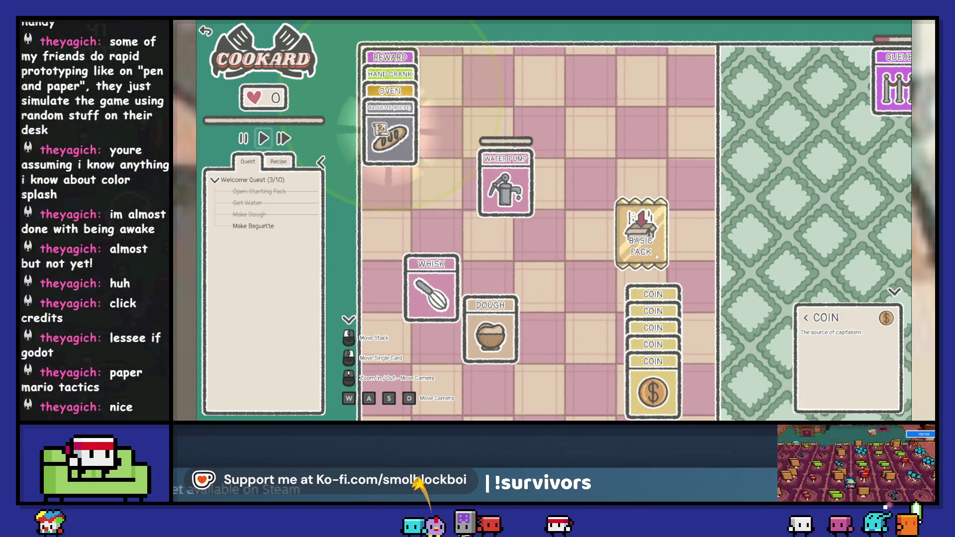
left_click_drag(387, 142, 427, 206)
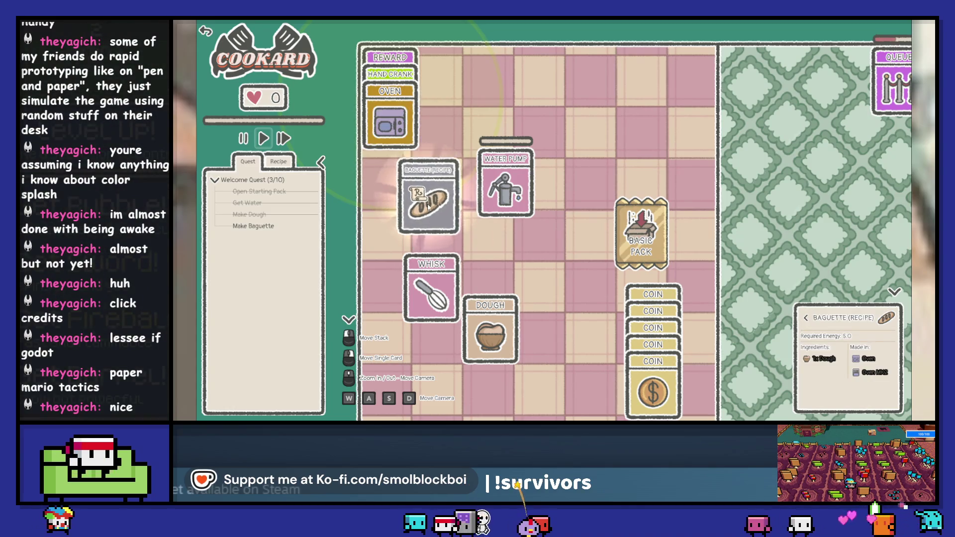
left_click_drag(390, 119, 428, 202)
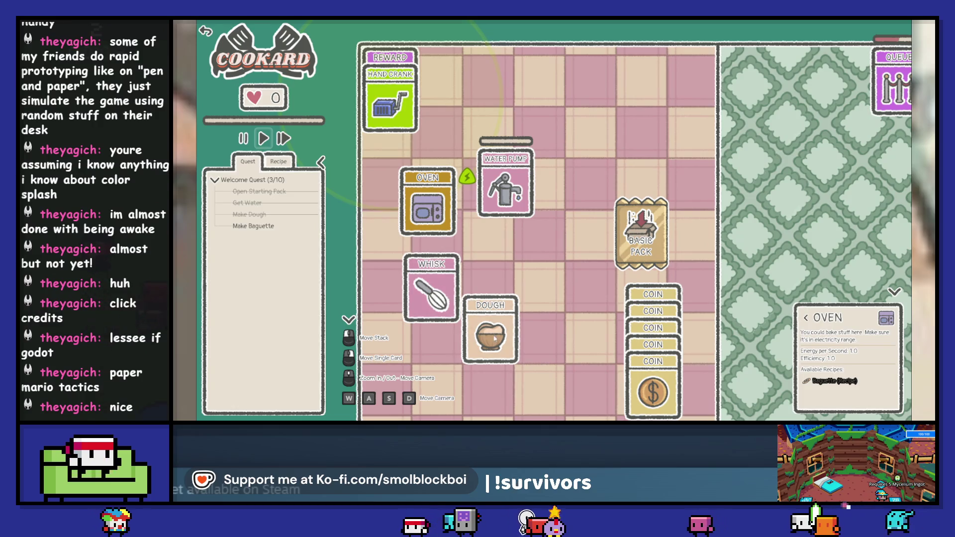
mouse_move(389, 107)
left_mouse_down()
mouse_move(487, 102)
mouse_move(647, 122)
left_mouse_up()
mouse_move(435, 214)
left_mouse_down()
mouse_move(577, 145)
mouse_move(571, 121)
mouse_move(579, 116)
mouse_move(648, 140)
mouse_move(570, 95)
left_mouse_up()
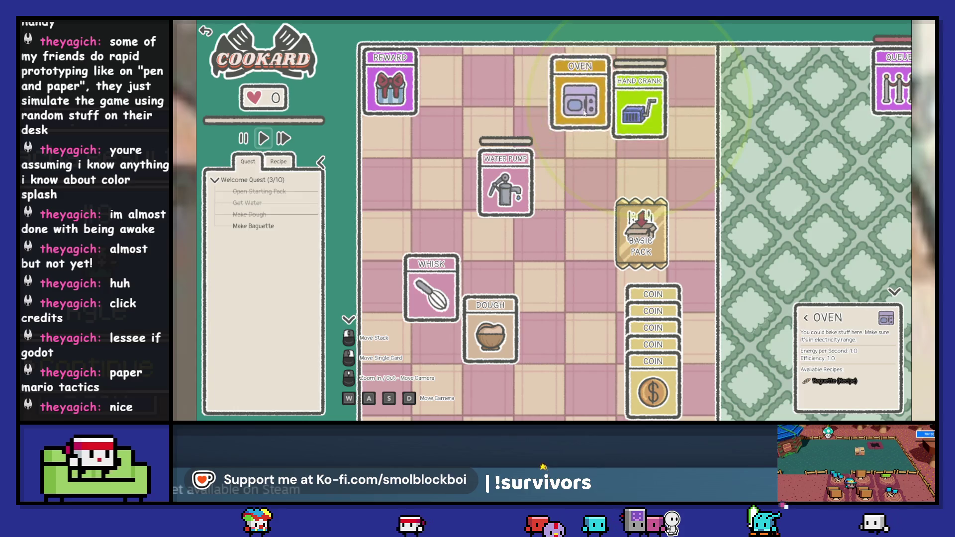
Charge the Hand Crank up to 20/20 energy.
left_click(629, 121)
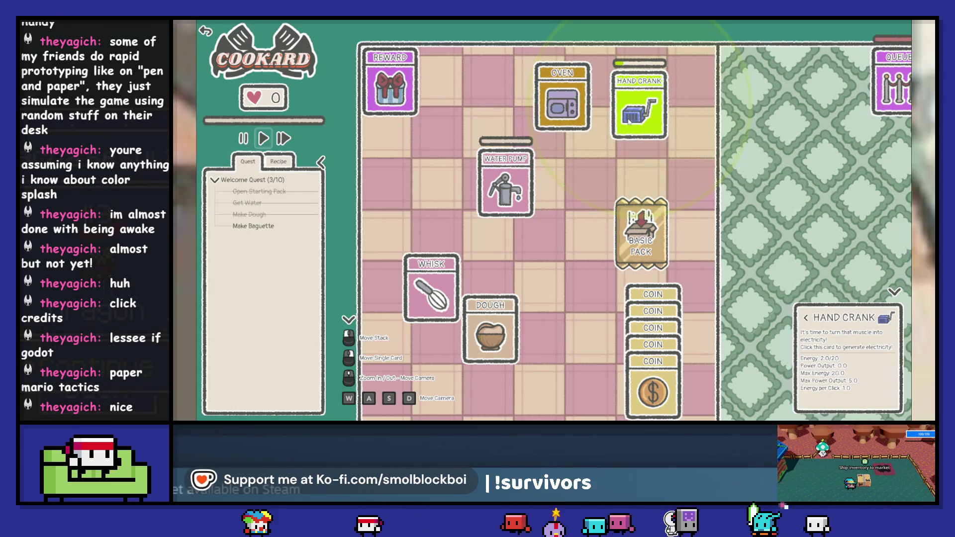
left_click(629, 121)
left_click(629, 121)
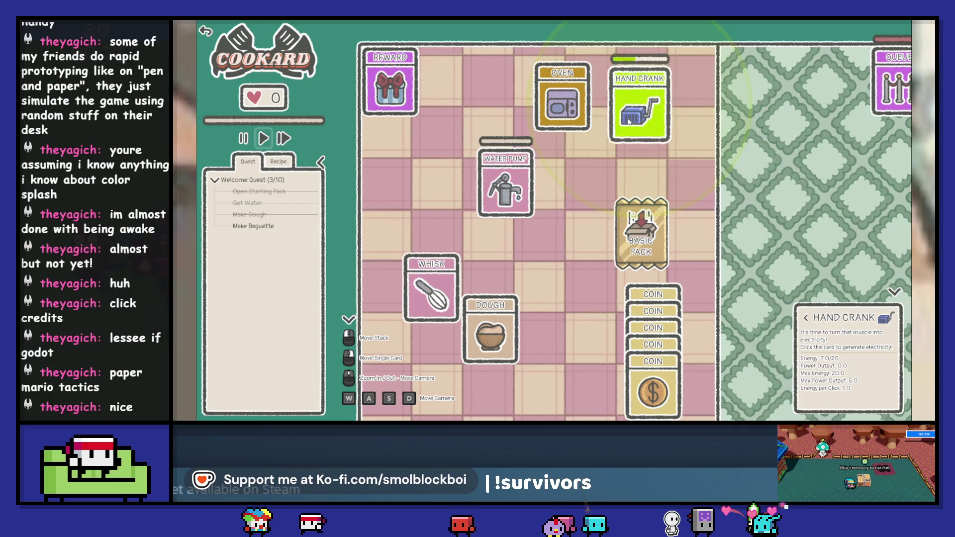
left_click(629, 121)
left_click(629, 121)
left_click(629, 121)
left_click(629, 121)
left_click(629, 121)
left_click(630, 121)
left_click(630, 121)
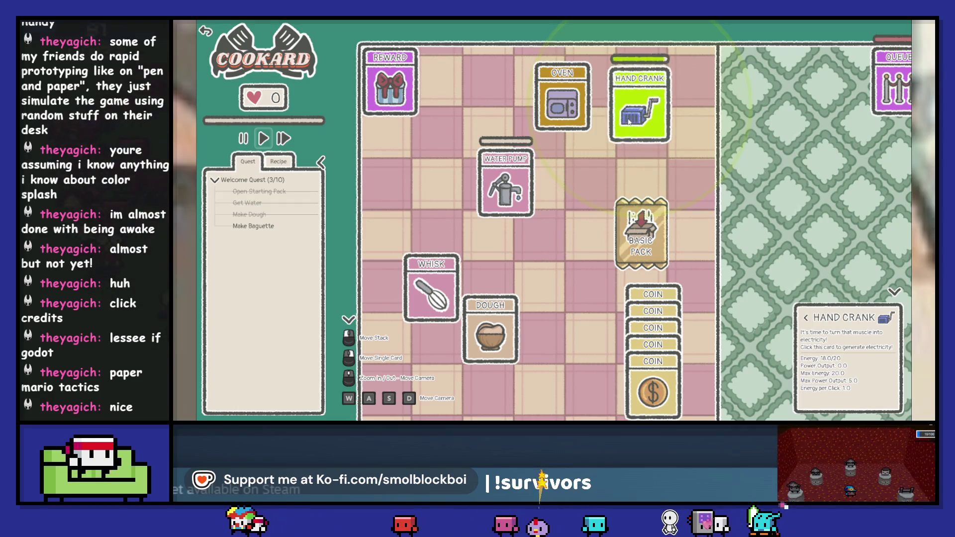
left_click(629, 121)
left_click(629, 121)
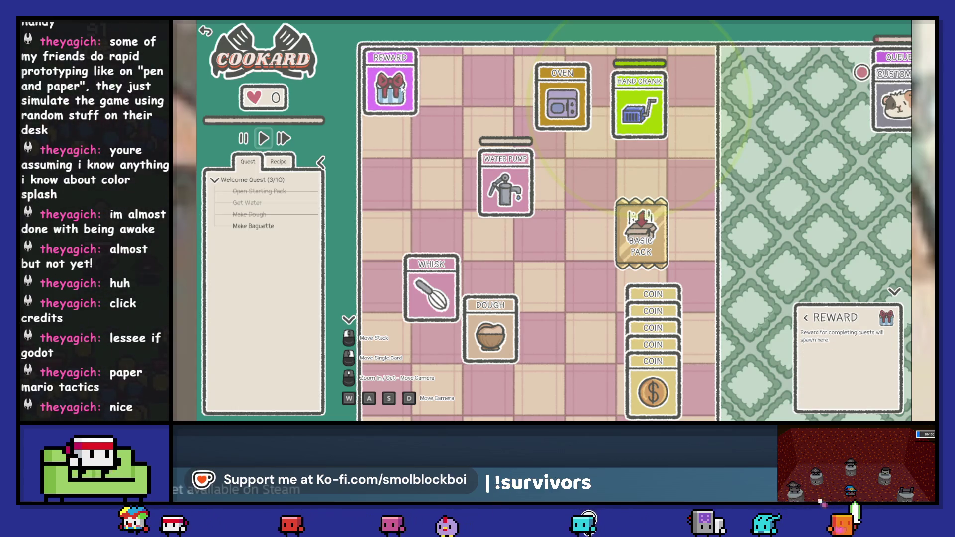
Bring the hamster customer out of the queue and put the Dough in the Oven to bake.
key("d")
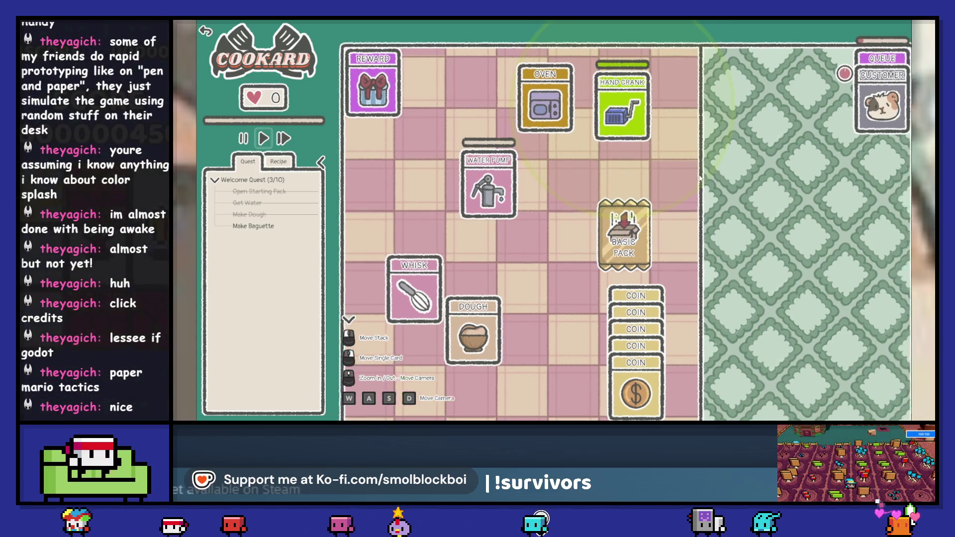
scroll(778, 162, "down", 3)
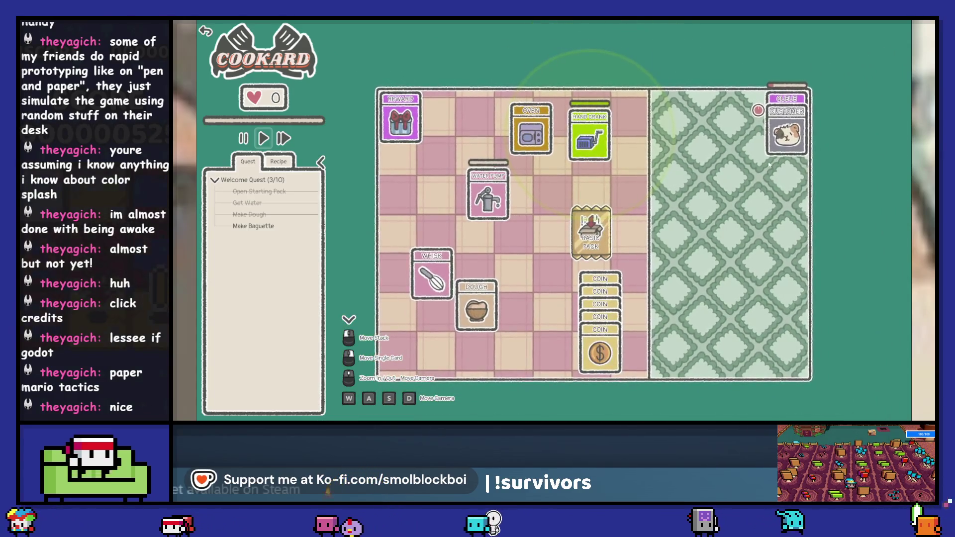
left_click_drag(780, 144, 670, 198)
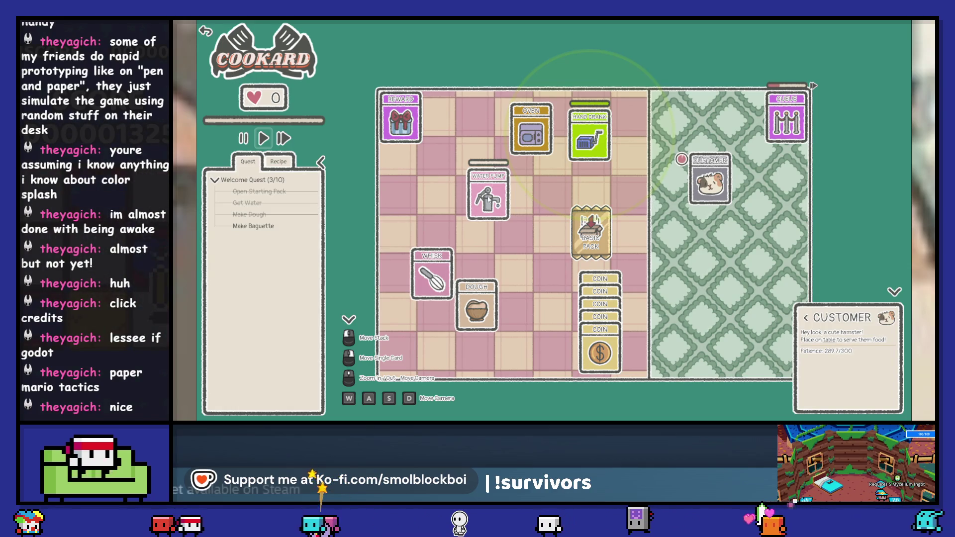
mouse_move(471, 320)
left_mouse_down()
mouse_move(528, 251)
mouse_move(527, 164)
left_mouse_up()
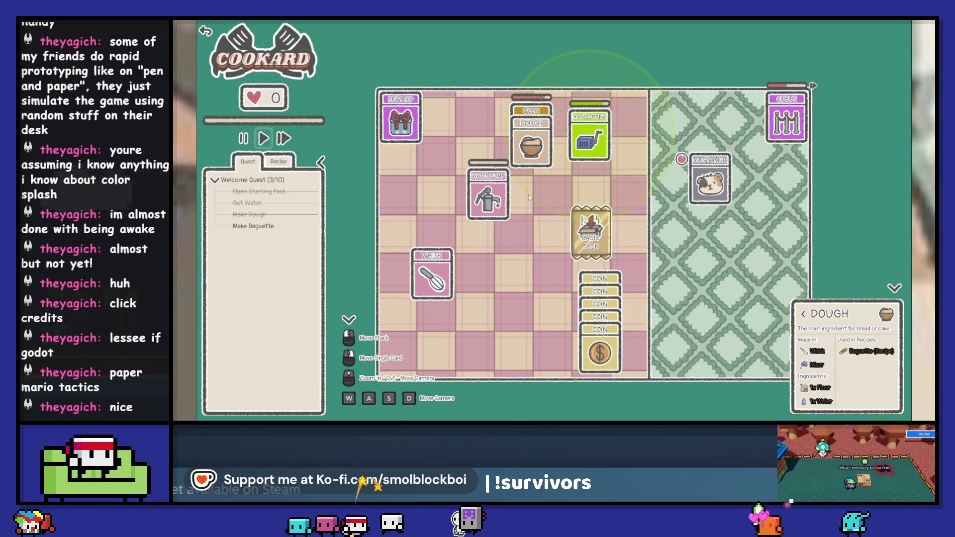
Open the Reward, place the Table, seat the hamster and serve it the Baguette.
left_click(403, 142)
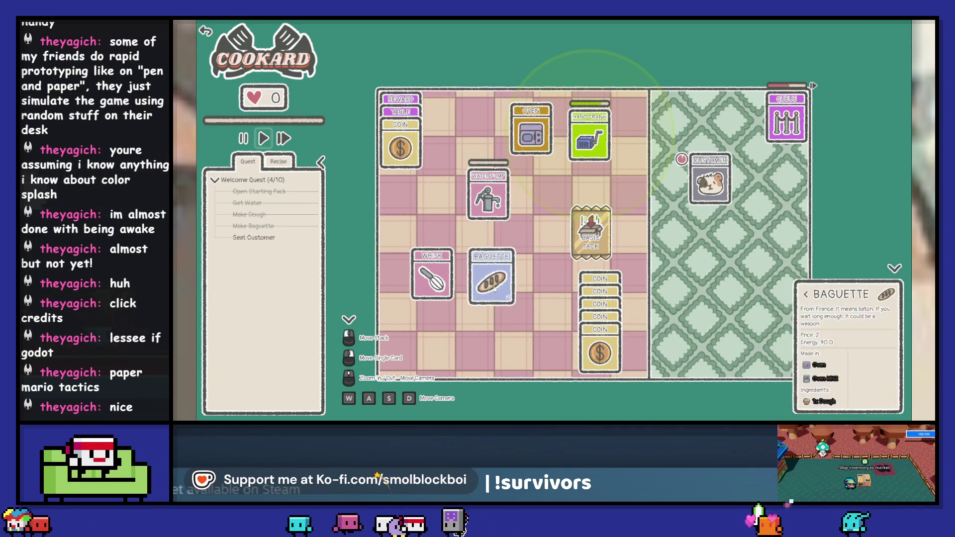
mouse_move(407, 148)
left_mouse_down()
mouse_move(456, 130)
mouse_move(701, 266)
mouse_move(728, 249)
left_mouse_up()
left_click_drag(716, 198, 721, 274)
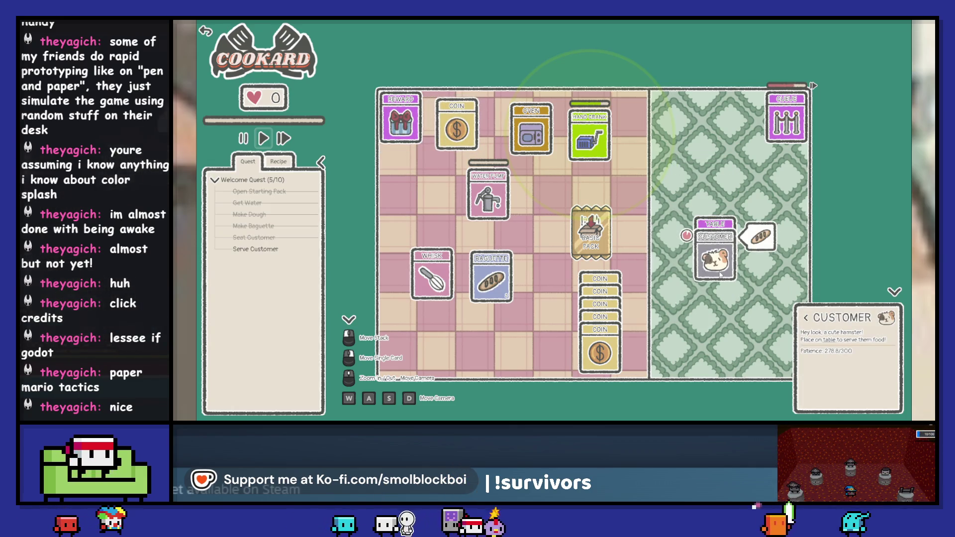
left_click_drag(500, 284, 726, 281)
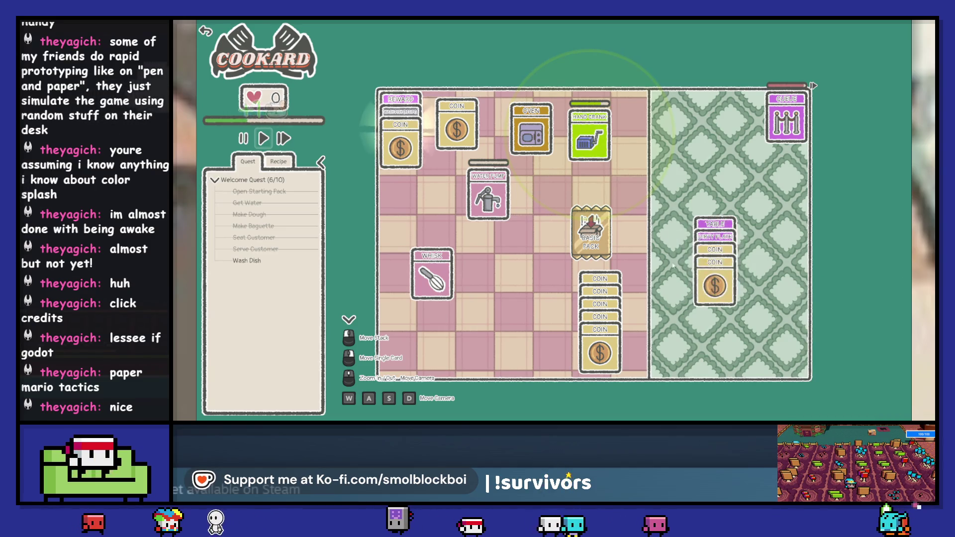
Collect the table's coins and the reward coin, and put away the Wash Dish recipe.
mouse_move(723, 253)
left_mouse_down()
mouse_move(582, 301)
mouse_move(537, 302)
left_mouse_up()
left_click_drag(418, 153, 535, 348)
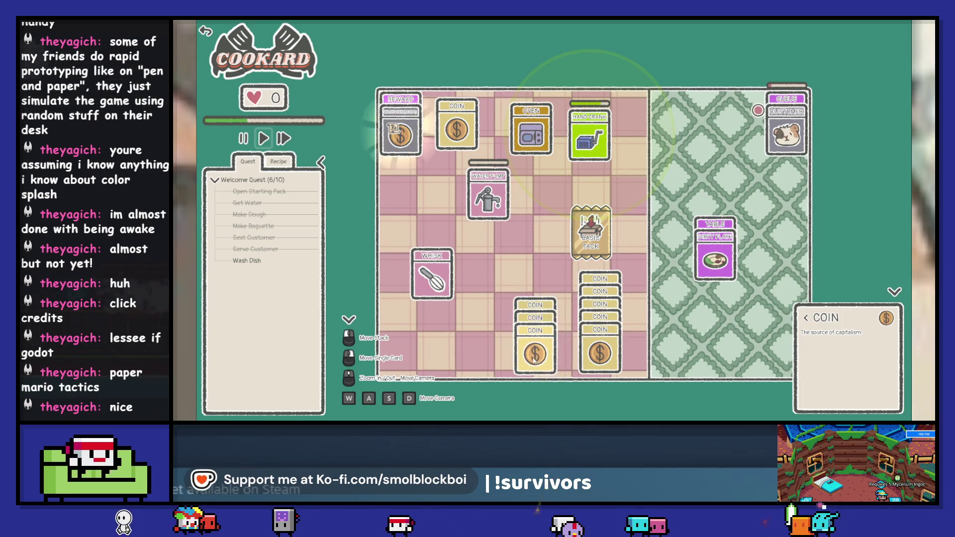
left_click_drag(407, 151, 423, 211)
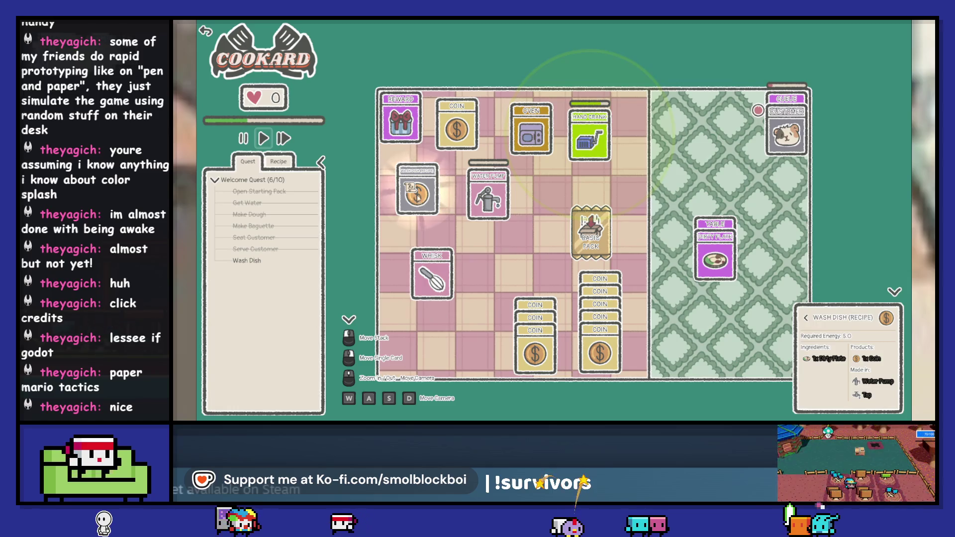
left_click(417, 195)
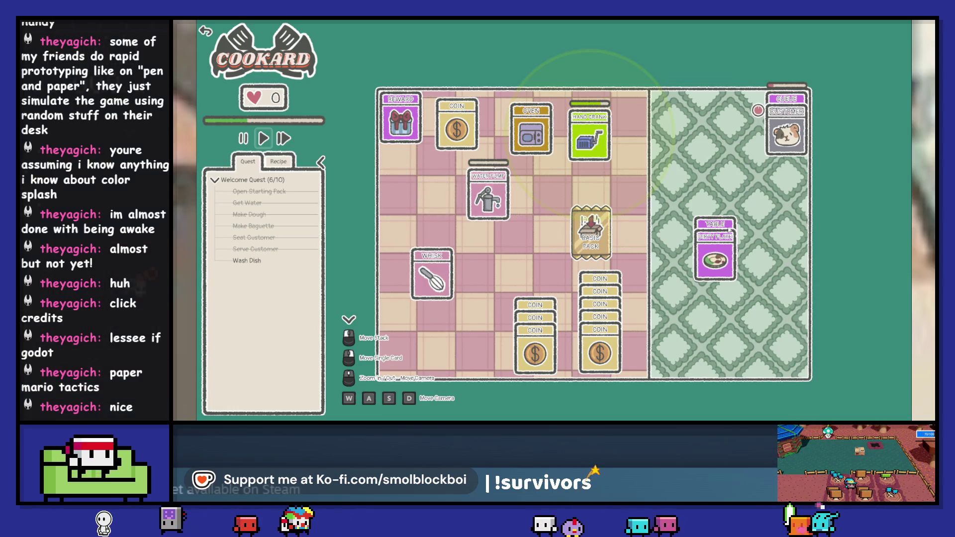
Wash the Dirty Plate at the Water Pump and seat the next hamster at the Table.
left_click_drag(719, 274, 502, 279)
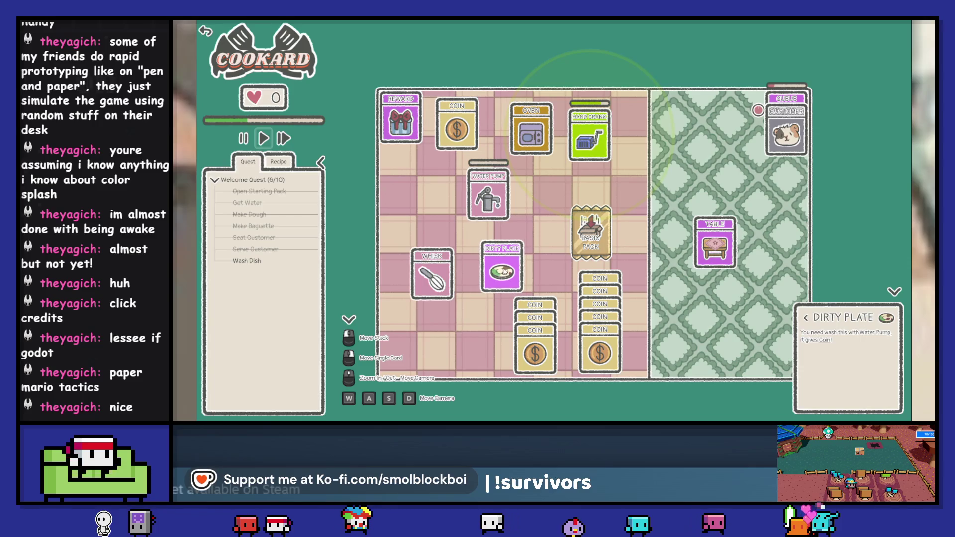
left_click(488, 199)
left_click(489, 218)
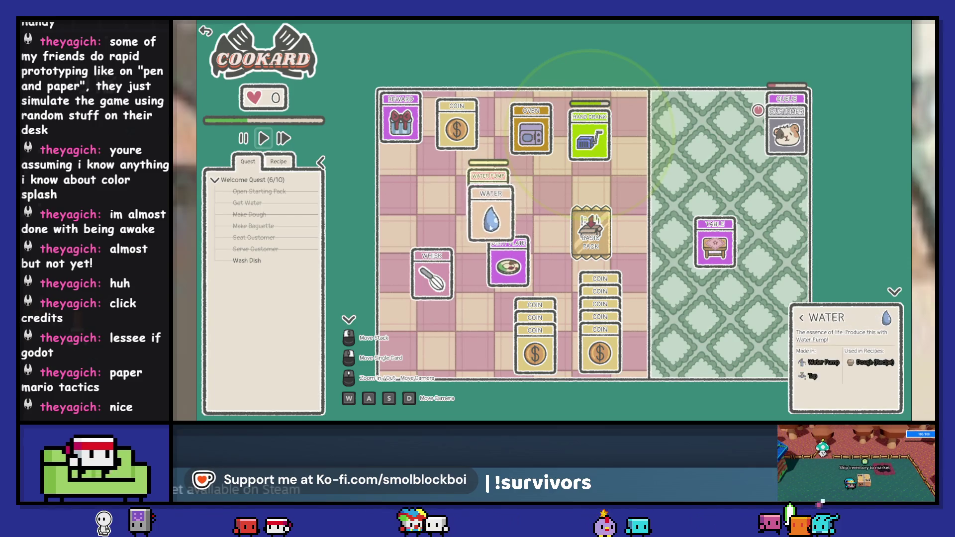
left_click_drag(489, 218, 510, 271)
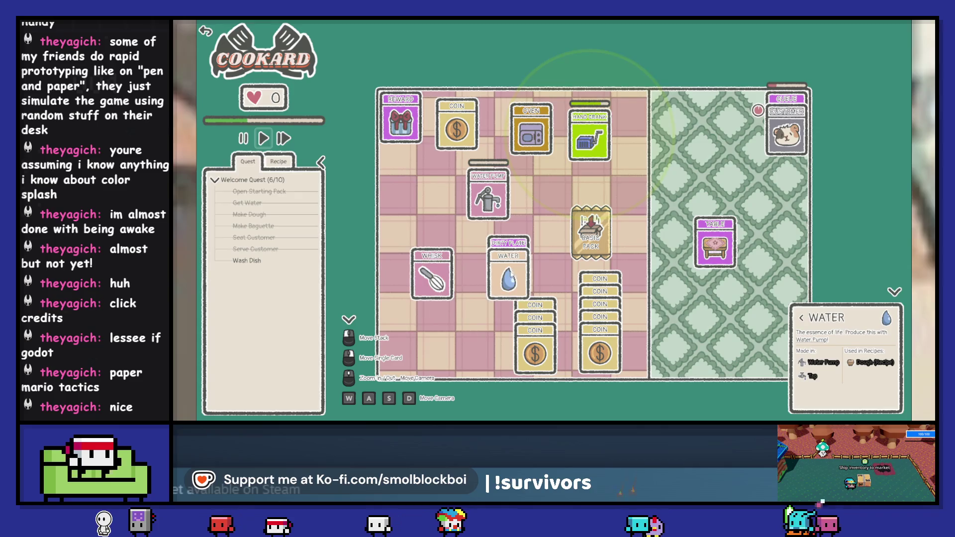
left_click(506, 260)
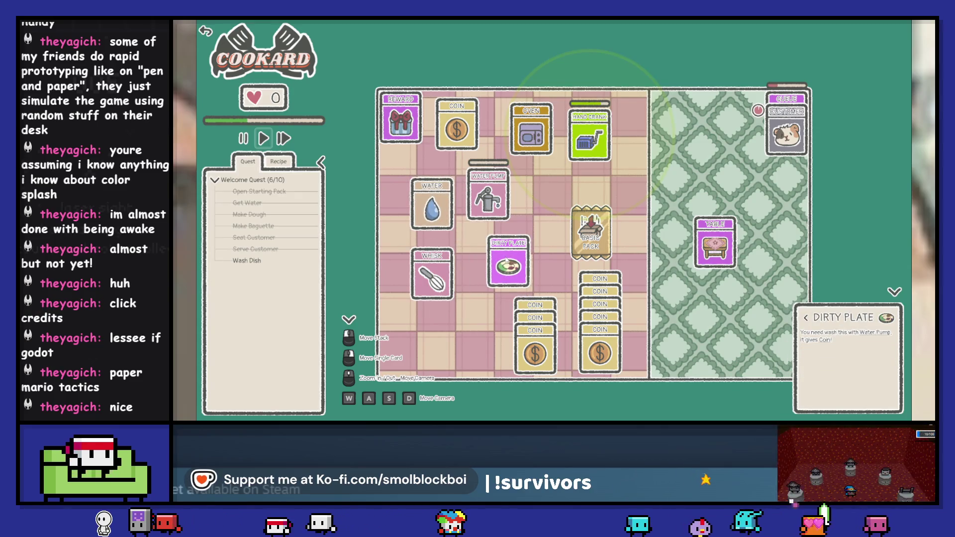
left_click_drag(506, 260, 495, 204)
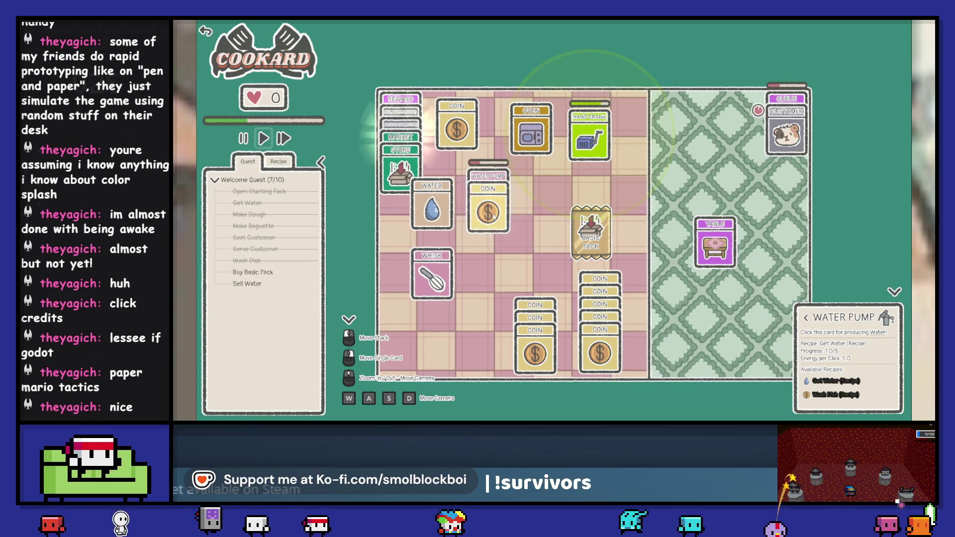
left_click_drag(786, 132, 715, 246)
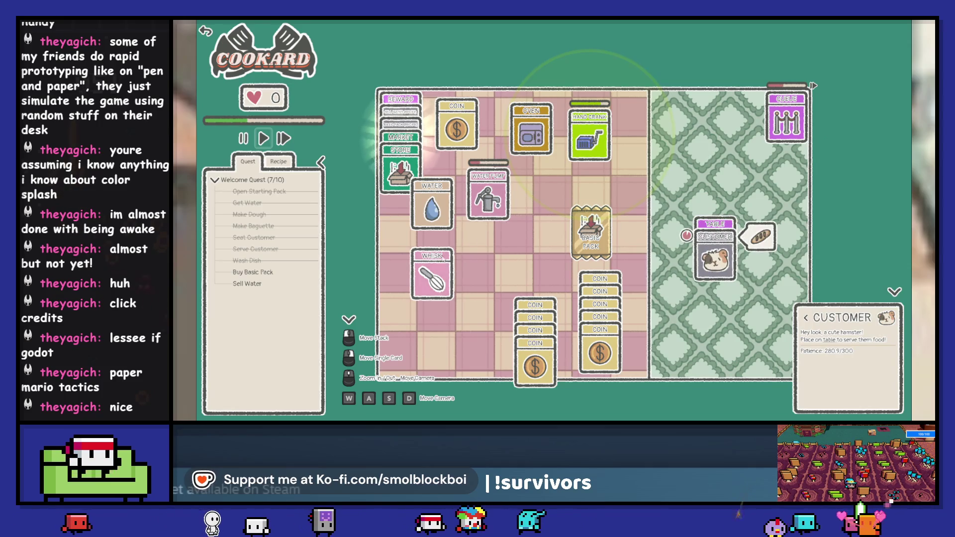
Separate the Store and Market cards and move them to the top of the board.
left_click_drag(432, 205, 432, 286)
left_click_drag(400, 169, 423, 204)
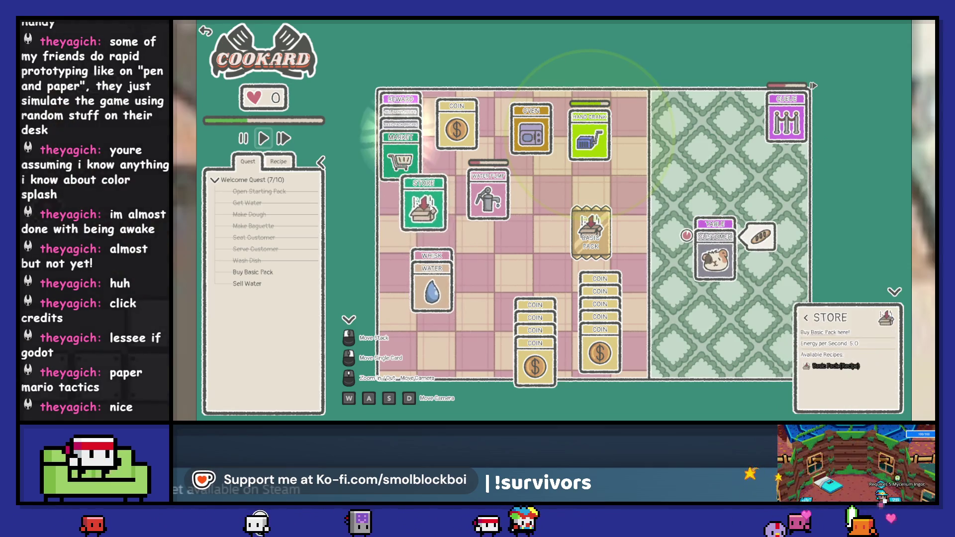
left_click_drag(465, 232, 475, 274)
mouse_move(412, 221)
left_mouse_down()
mouse_move(317, 141)
mouse_move(408, 59)
left_mouse_up()
mouse_move(470, 251)
left_mouse_down()
mouse_move(450, 39)
mouse_move(468, 61)
left_mouse_up()
Claim the reward and open the Basic Pack into Flour, Honey and Egg.
left_click(401, 147)
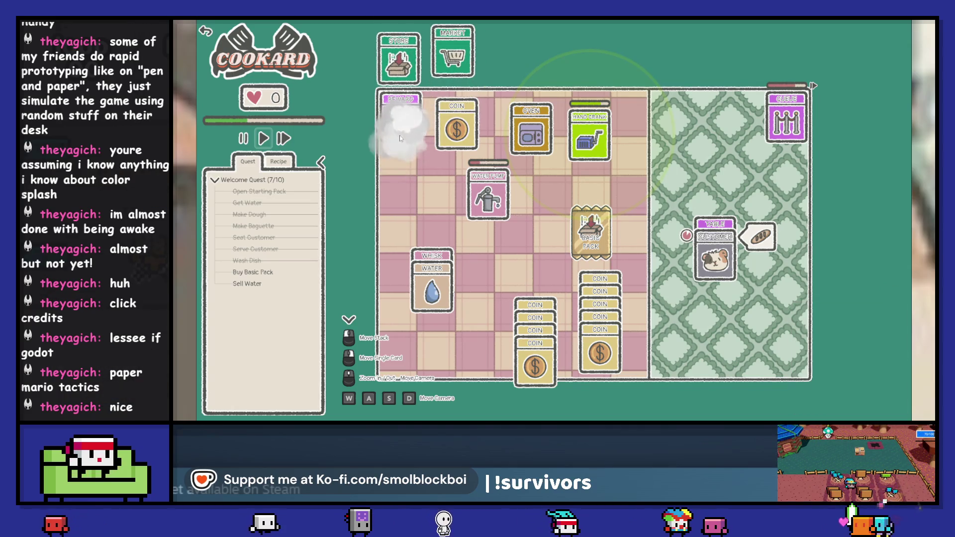
left_click(591, 239)
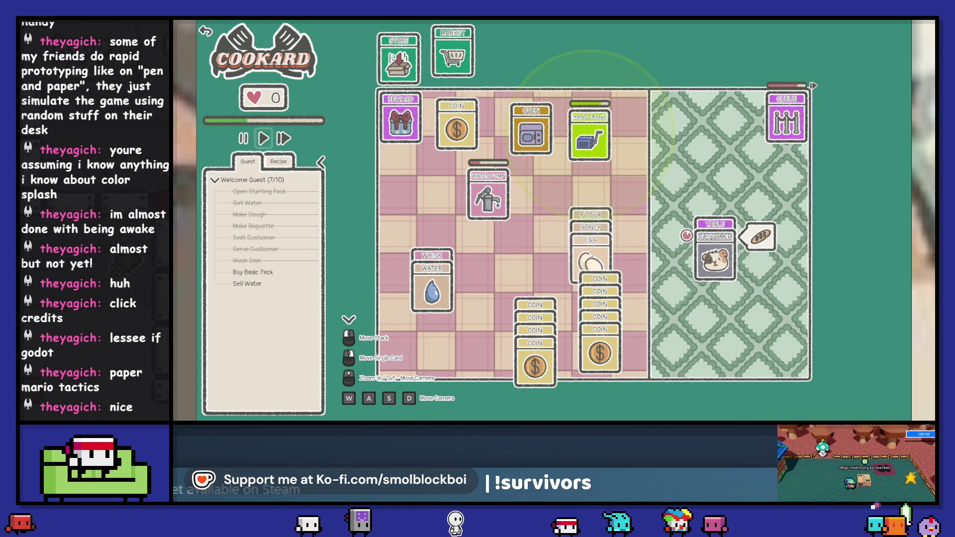
mouse_move(598, 227)
left_mouse_down()
mouse_move(430, 268)
mouse_move(527, 255)
mouse_move(562, 218)
left_mouse_up()
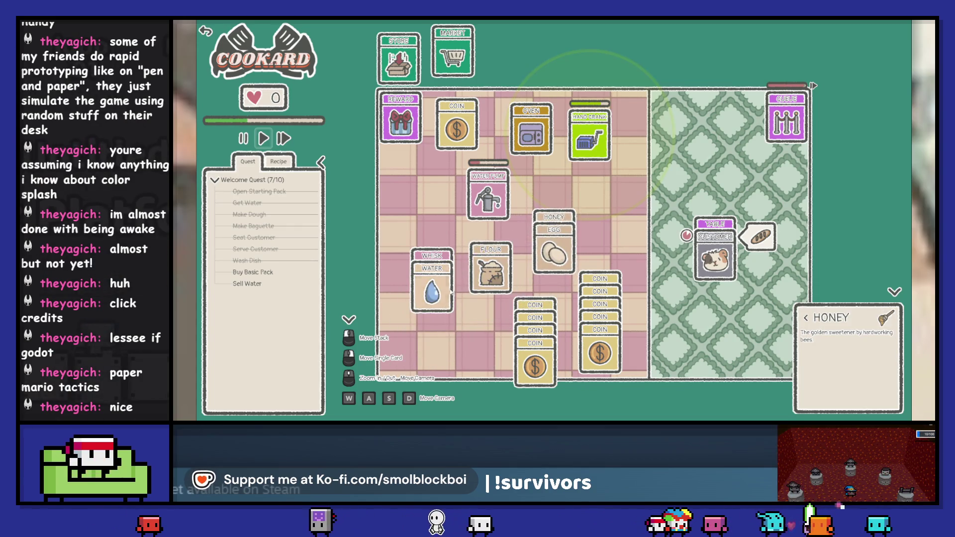
Pay five coins into the Store for a Basic Pack and open it.
left_click(416, 58)
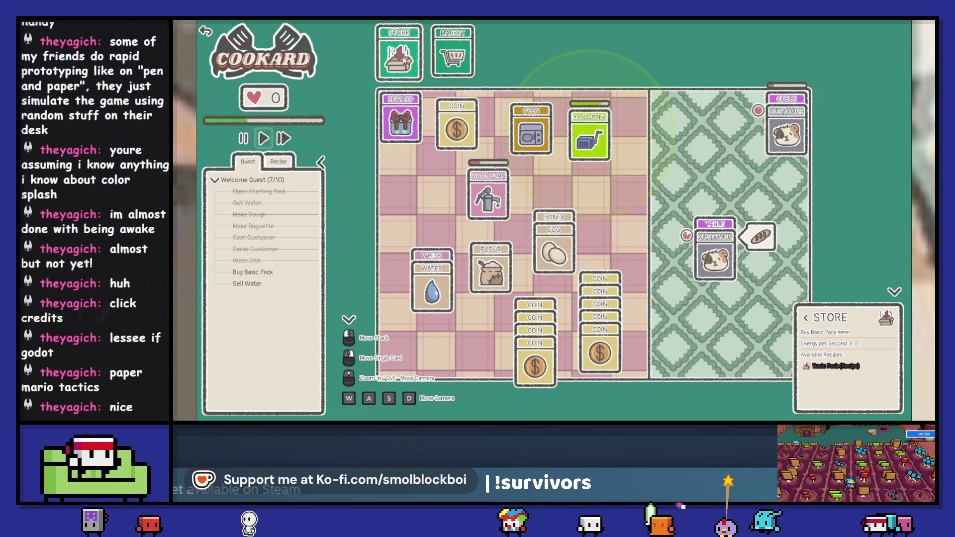
left_click(463, 70)
left_click(399, 63)
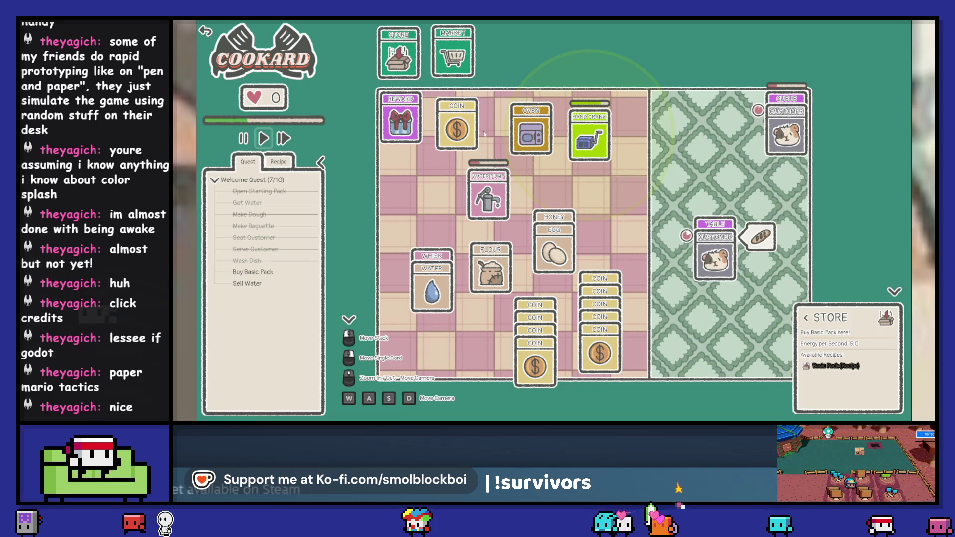
mouse_move(603, 279)
left_mouse_down()
mouse_move(405, 82)
mouse_move(402, 41)
left_mouse_up()
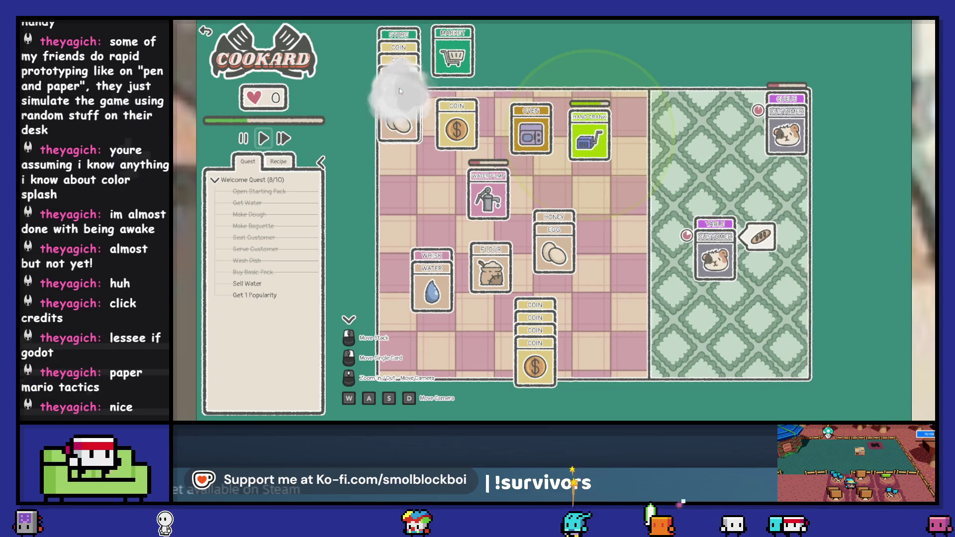
left_click(616, 266)
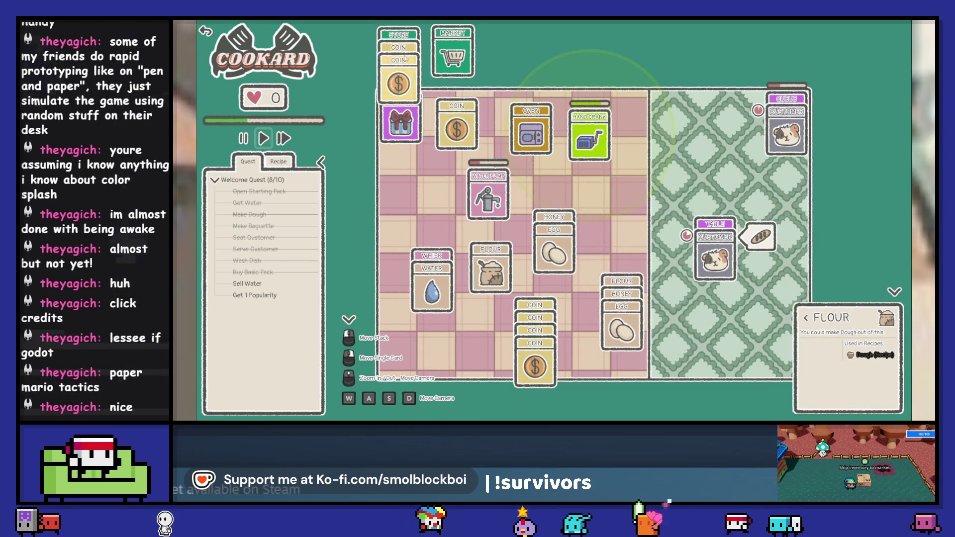
Gather the change coins and try selling a Water card on the Market, then take it back.
mouse_move(398, 47)
left_mouse_down()
mouse_move(457, 114)
mouse_move(354, 107)
left_mouse_up()
left_click(436, 286)
left_click_drag(436, 286, 451, 65)
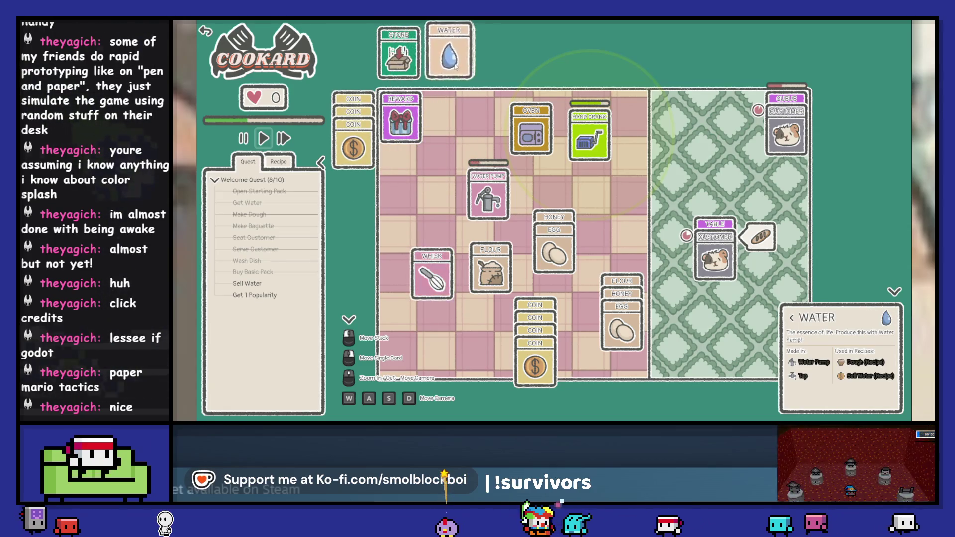
left_click(462, 35)
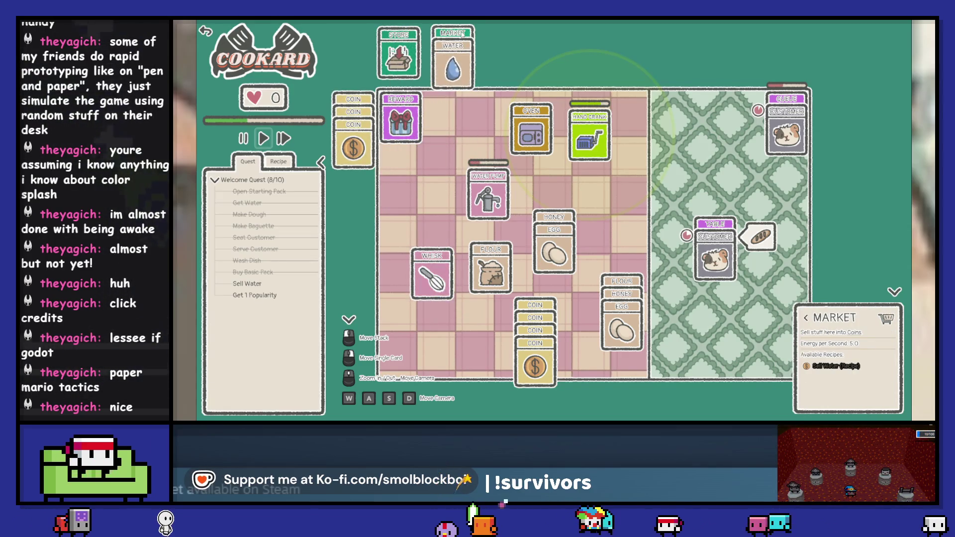
left_click(461, 76)
mouse_move(461, 76)
left_mouse_down()
mouse_move(456, 85)
mouse_move(454, 70)
mouse_move(460, 134)
left_mouse_up()
left_click(458, 46)
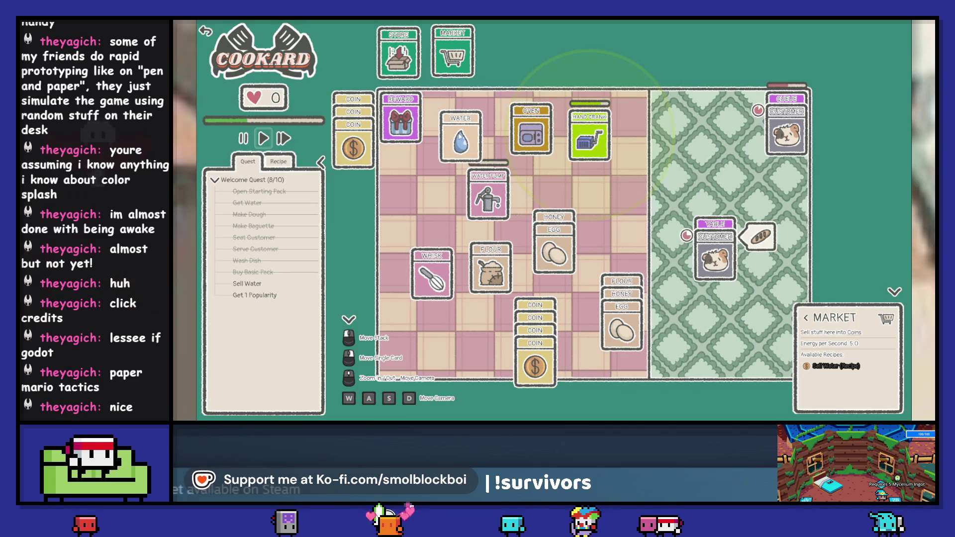
left_click(461, 145)
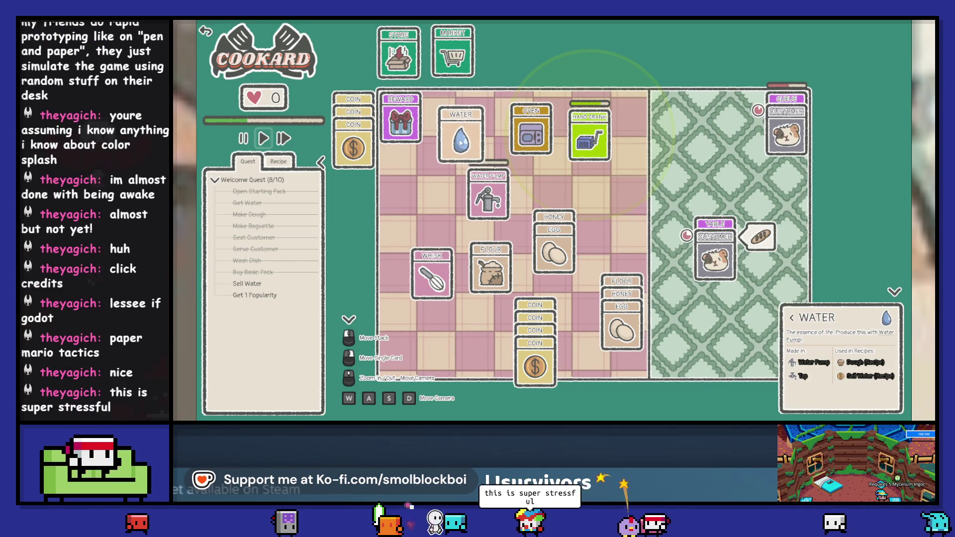
left_click(400, 123)
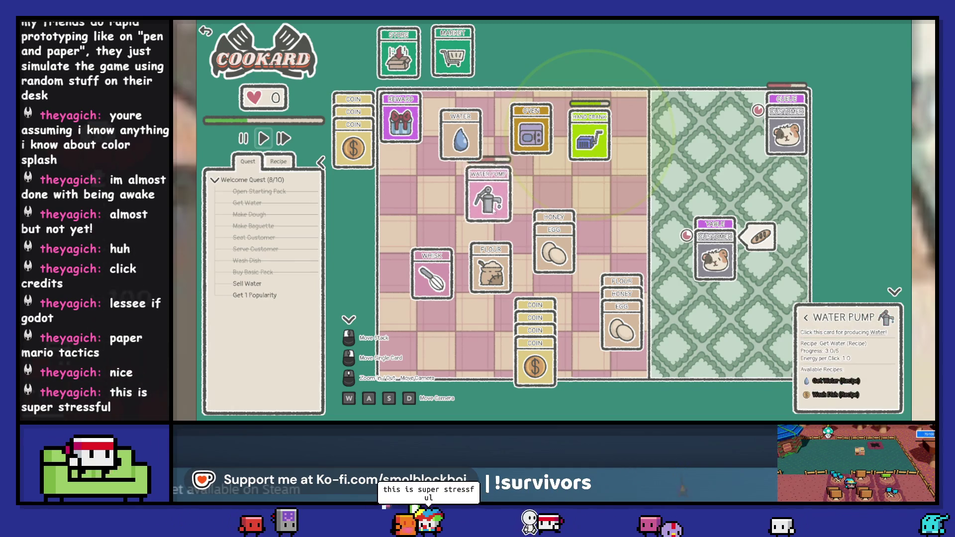
Stack flour and water on the Whisk and mix them into dough.
mouse_move(493, 212)
left_mouse_down()
mouse_move(491, 251)
mouse_move(441, 276)
mouse_move(542, 110)
left_mouse_up()
left_click(432, 254)
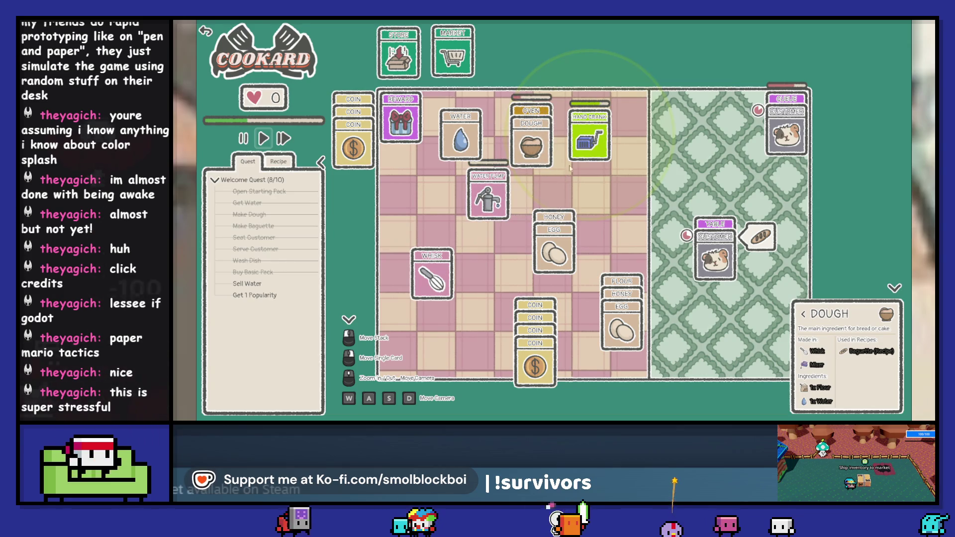
left_click(597, 140)
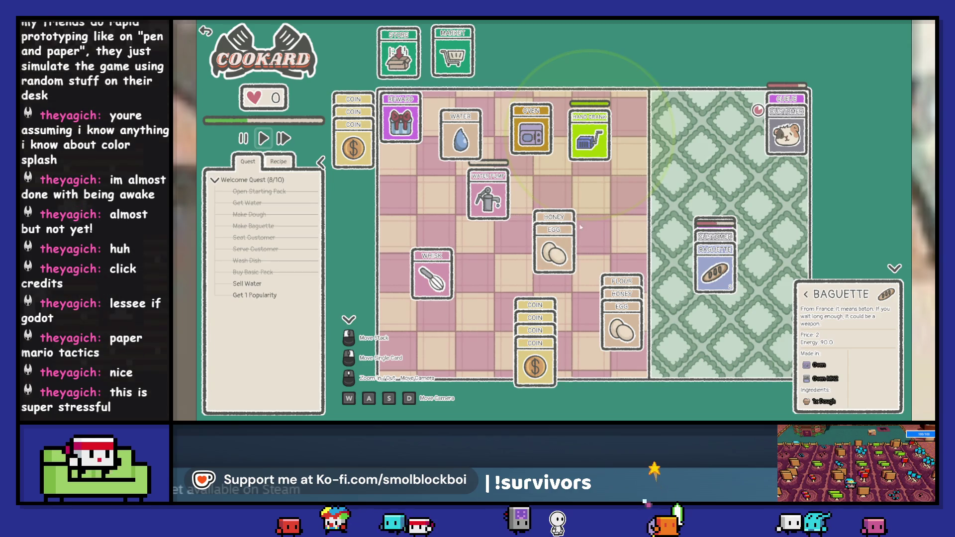
left_click_drag(447, 156, 433, 319)
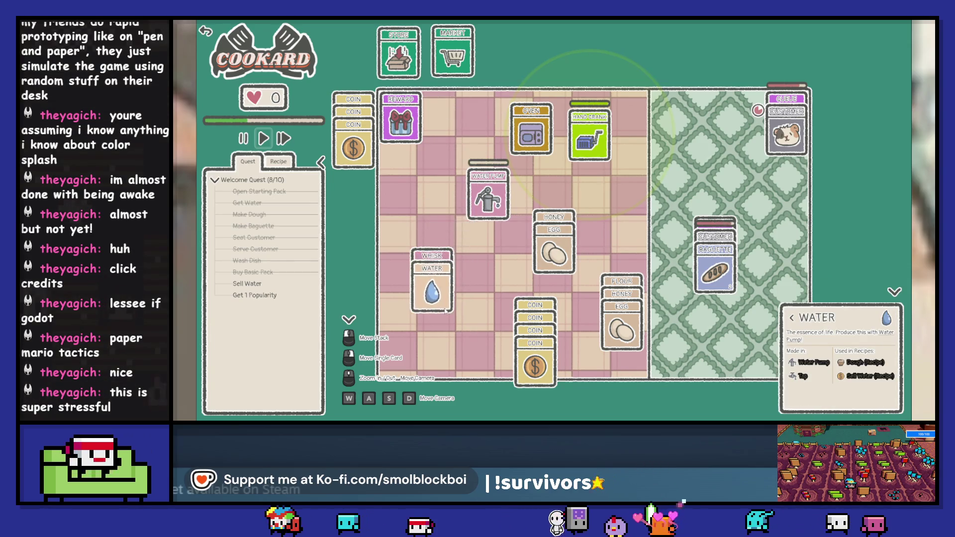
mouse_move(406, 60)
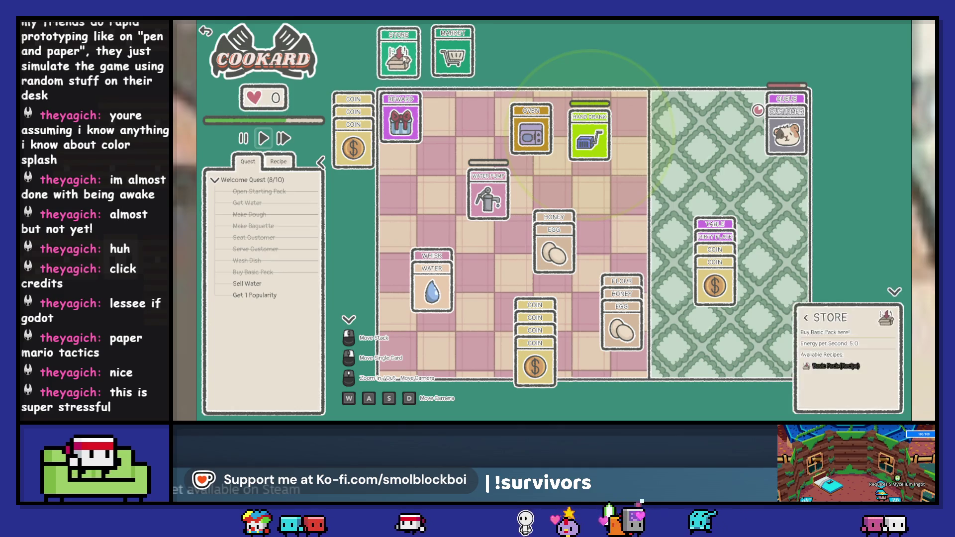
mouse_move(621, 294)
left_mouse_down()
mouse_move(616, 338)
mouse_move(431, 282)
left_mouse_up()
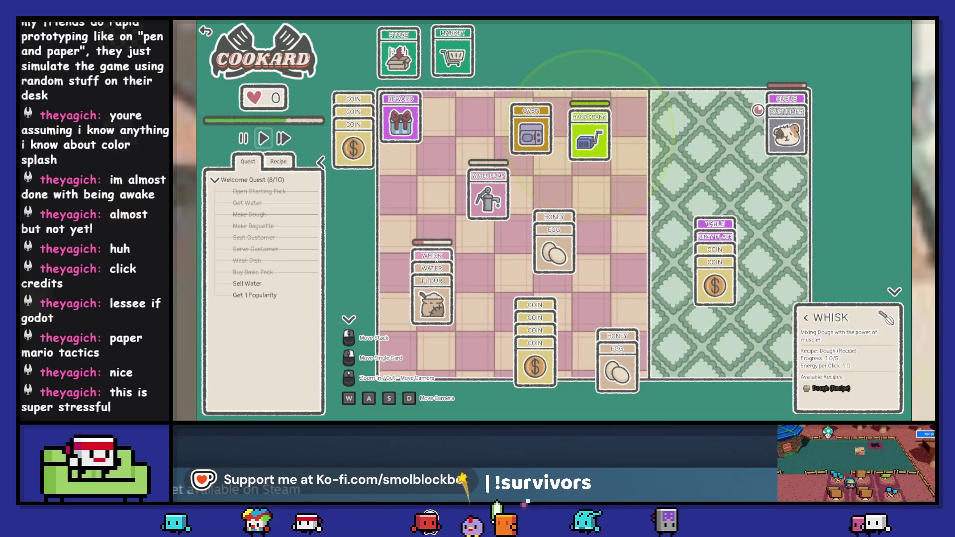
Put the dough in the Oven to bake and pump two more Water cards into a stack.
left_click_drag(500, 206, 495, 177)
left_click(494, 177)
left_click(494, 177)
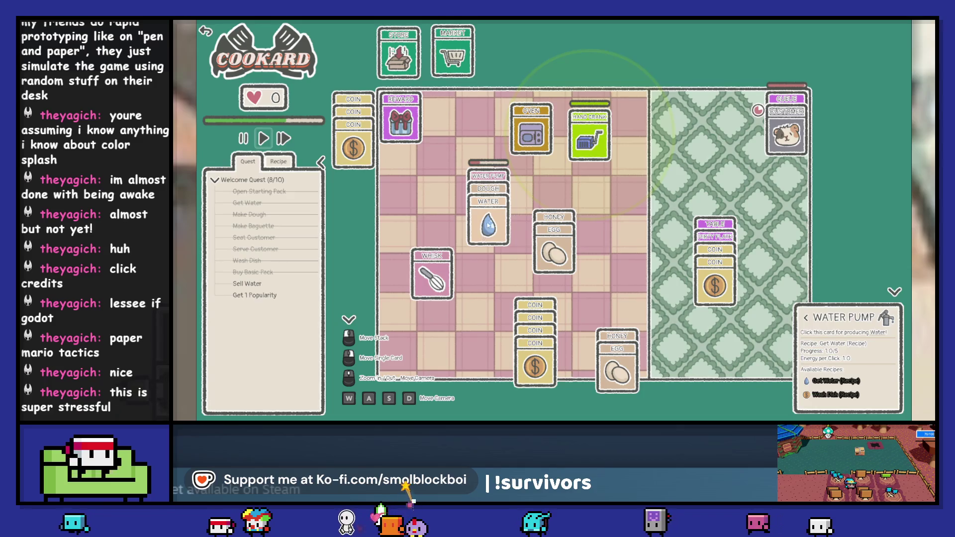
left_click_drag(488, 226, 489, 297)
mouse_move(488, 188)
left_mouse_down()
mouse_move(522, 178)
mouse_move(531, 123)
left_mouse_up()
left_click(489, 193)
left_click(488, 191)
left_click(488, 191)
left_click(488, 191)
left_click_drag(493, 219, 488, 332)
mouse_move(496, 274)
left_mouse_down()
mouse_move(643, 244)
mouse_move(628, 242)
left_mouse_up()
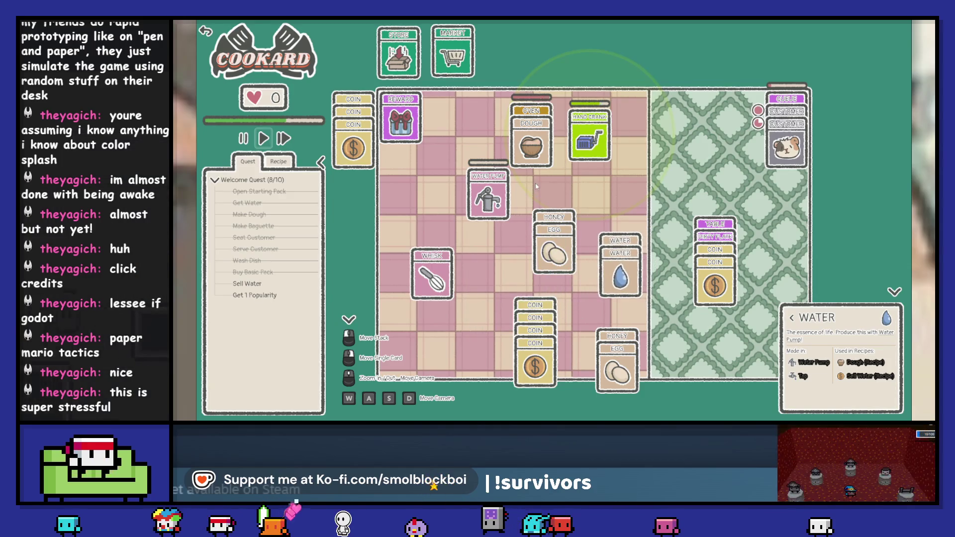
Collect coins, wash the dirty plate, and serve the baked baguette to the seated hamster.
mouse_move(711, 259)
left_mouse_down()
mouse_move(696, 283)
mouse_move(566, 354)
left_mouse_up()
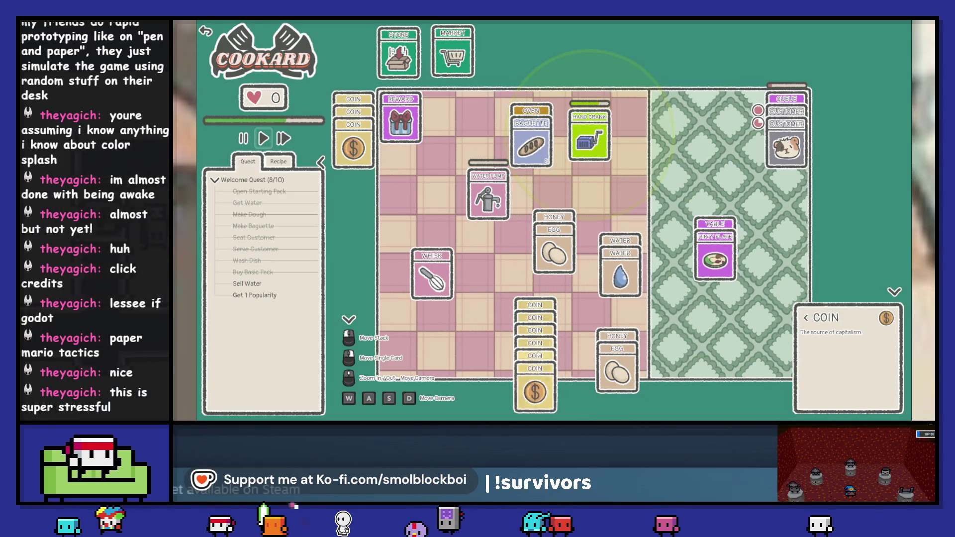
mouse_move(531, 145)
left_mouse_down()
mouse_move(705, 300)
mouse_move(707, 328)
left_mouse_up()
mouse_move(714, 256)
left_mouse_down()
mouse_move(405, 251)
mouse_move(405, 207)
mouse_move(503, 218)
mouse_move(492, 217)
mouse_move(535, 388)
left_mouse_up()
left_click(492, 217)
left_click_drag(786, 147, 717, 271)
left_click_drag(710, 359, 716, 264)
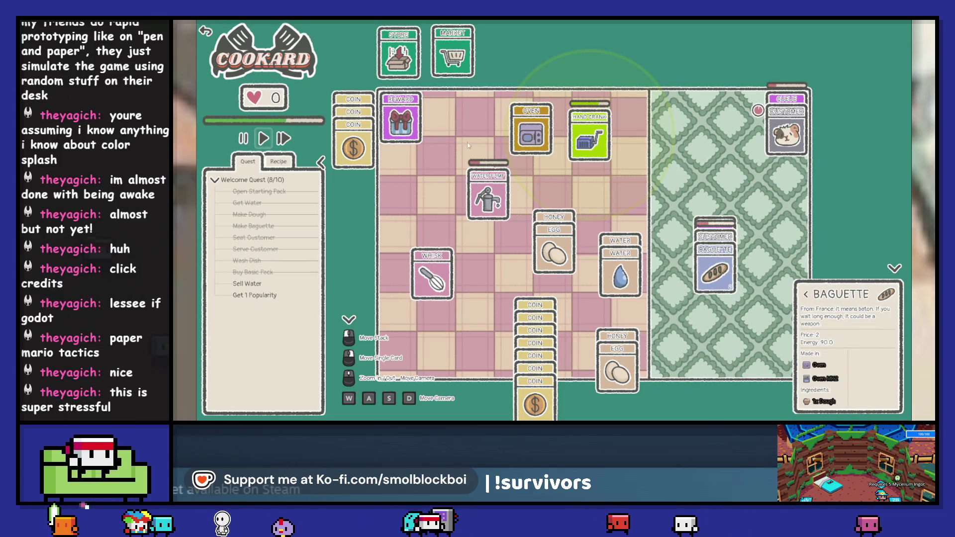
left_click(398, 52)
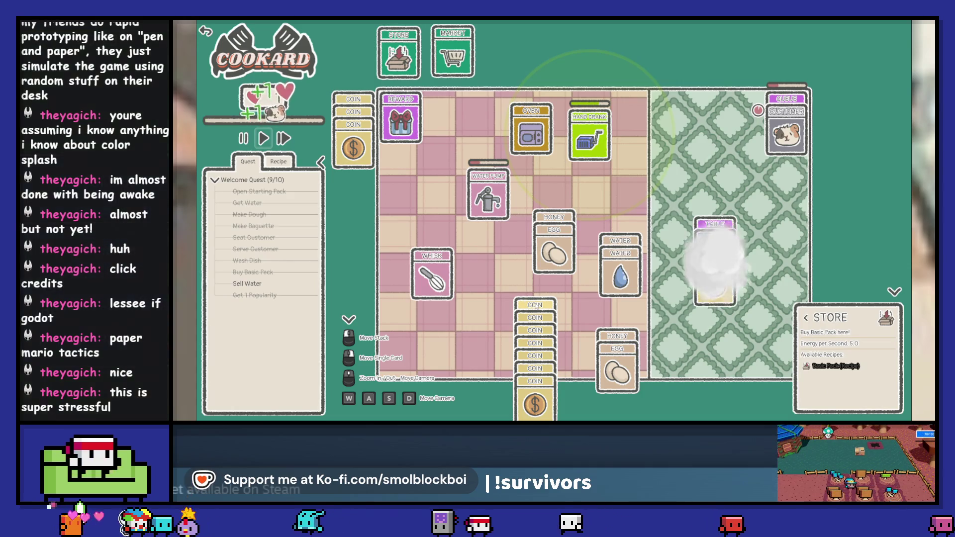
Split two coins off the stack and try a Water card on the Market before returning it.
mouse_move(536, 305)
left_mouse_down()
mouse_move(652, 304)
mouse_move(532, 264)
mouse_move(537, 400)
left_mouse_up()
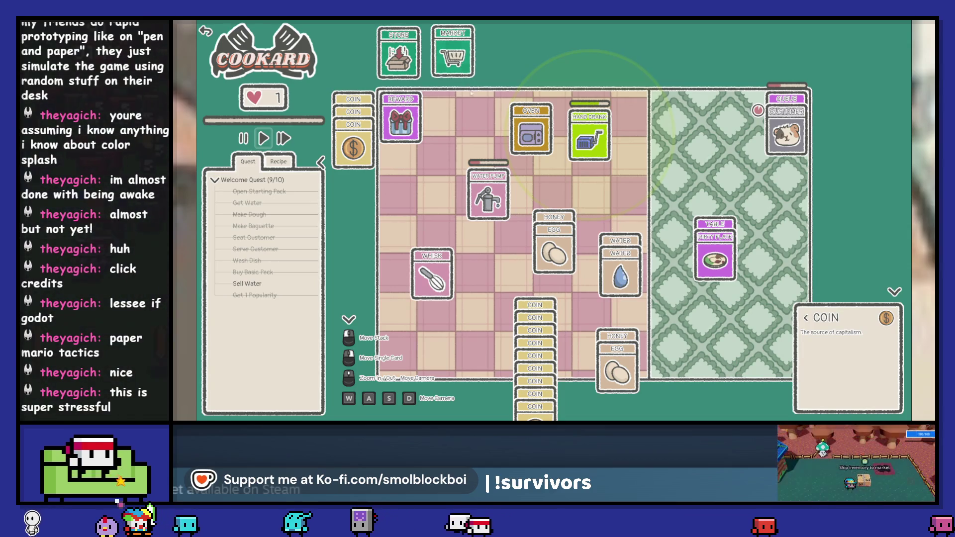
mouse_move(621, 276)
left_mouse_down()
mouse_move(566, 184)
mouse_move(446, 85)
left_mouse_up()
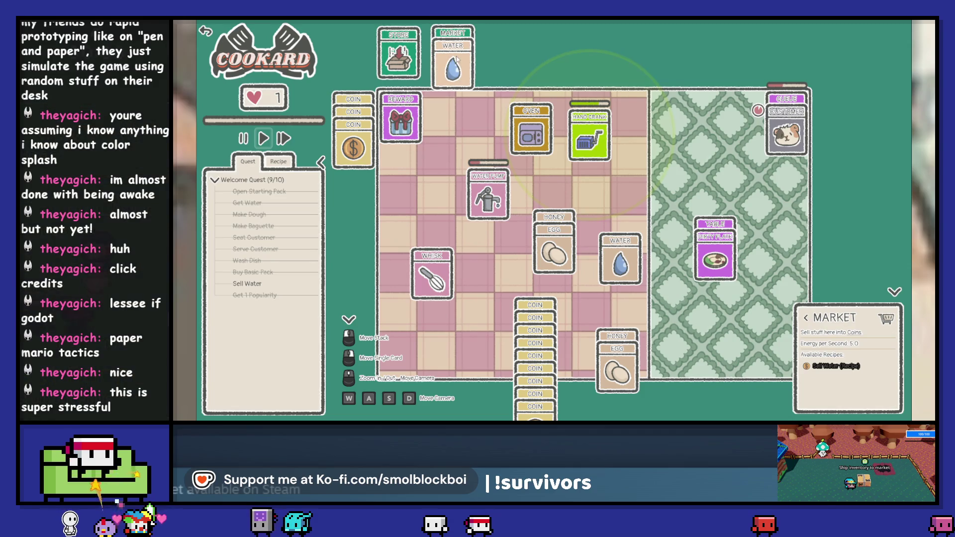
left_click(456, 59)
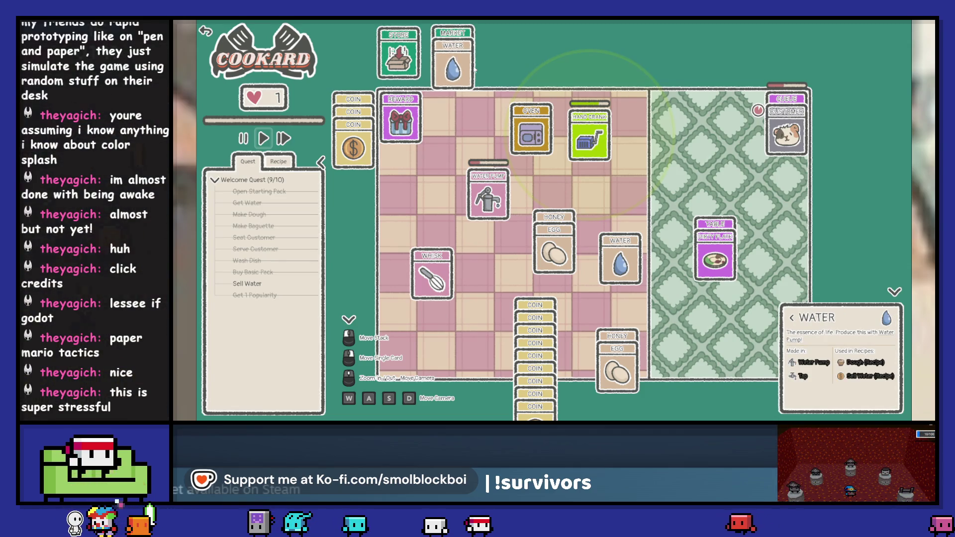
left_click_drag(475, 69, 617, 268)
Buy another Basic Pack from the Store, open it, and move its ingredients onto the board.
mouse_move(549, 311)
left_mouse_down()
mouse_move(414, 99)
mouse_move(410, 43)
left_mouse_up()
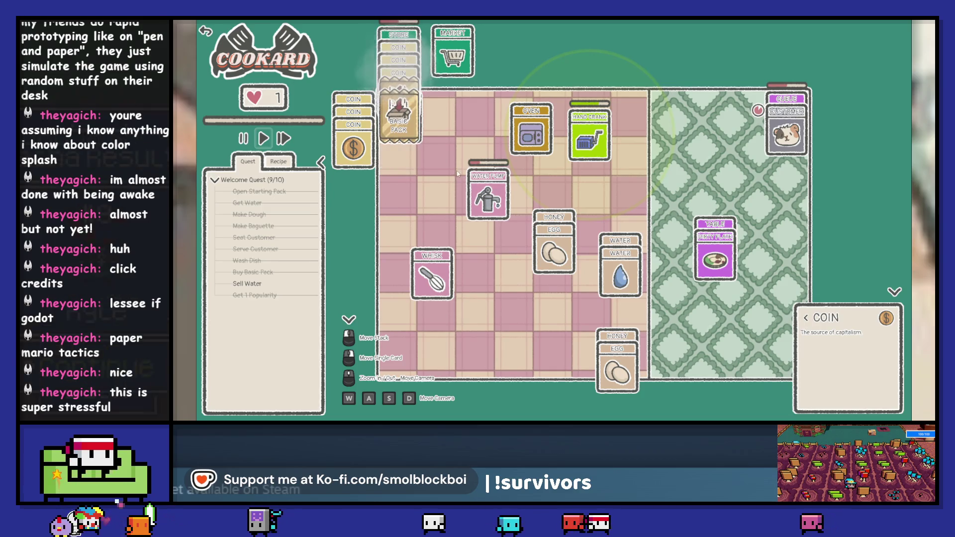
left_click_drag(401, 102, 551, 318)
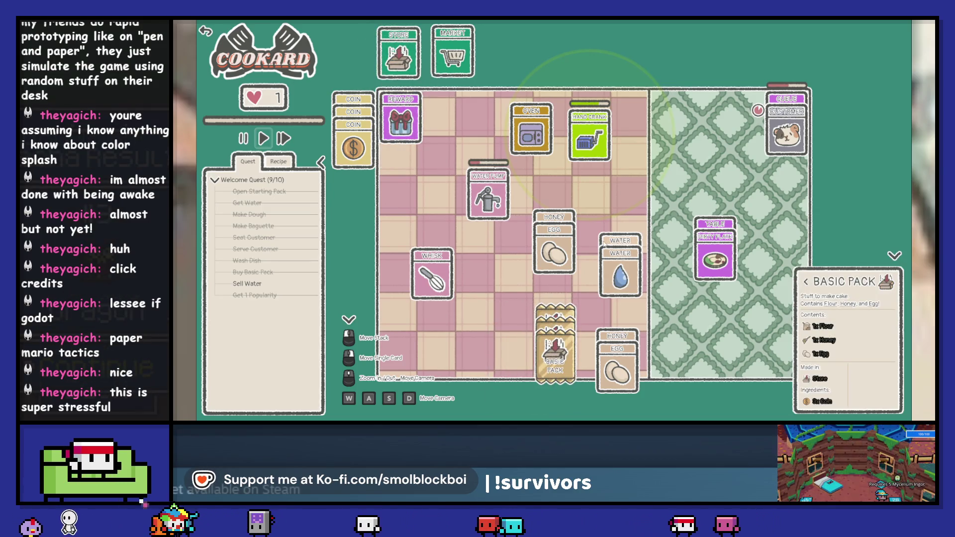
left_click(559, 378)
mouse_move(556, 348)
left_mouse_down()
mouse_move(457, 47)
mouse_move(512, 348)
mouse_move(572, 329)
mouse_move(504, 329)
left_mouse_up()
mouse_move(448, 74)
left_mouse_down()
mouse_move(427, 213)
mouse_move(411, 214)
left_mouse_up()
Wash the second dirty plate at the Water Pump and put a Water card on the Whisk.
mouse_move(620, 246)
left_mouse_down()
mouse_move(398, 199)
mouse_move(409, 195)
left_mouse_up()
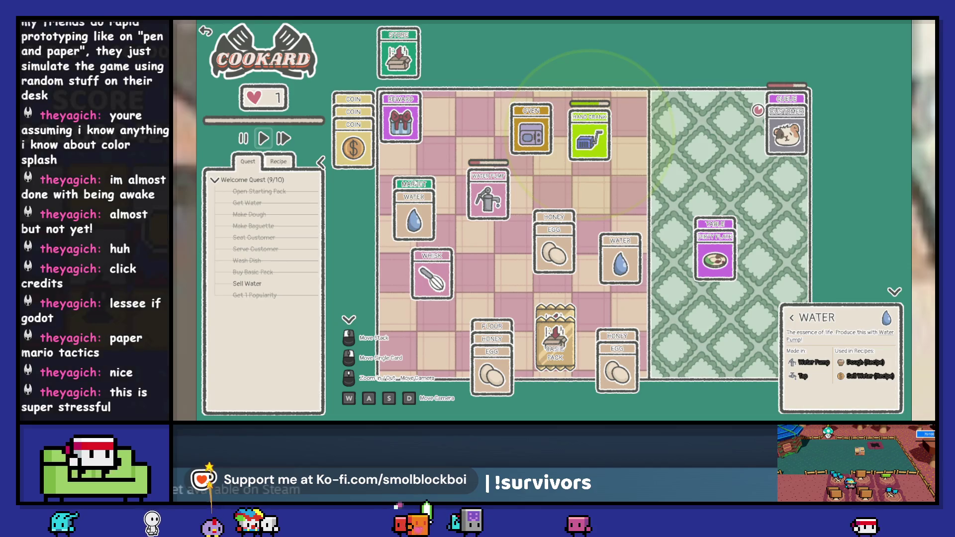
left_click(496, 196)
left_click_drag(496, 196, 421, 218)
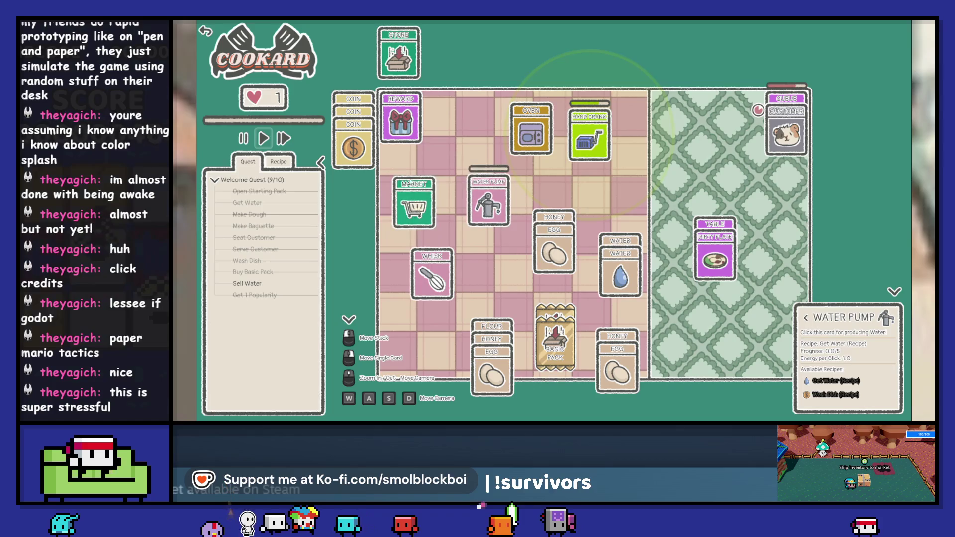
mouse_move(368, 100)
left_mouse_down()
mouse_move(423, 167)
mouse_move(420, 196)
mouse_move(388, 144)
mouse_move(340, 109)
left_mouse_up()
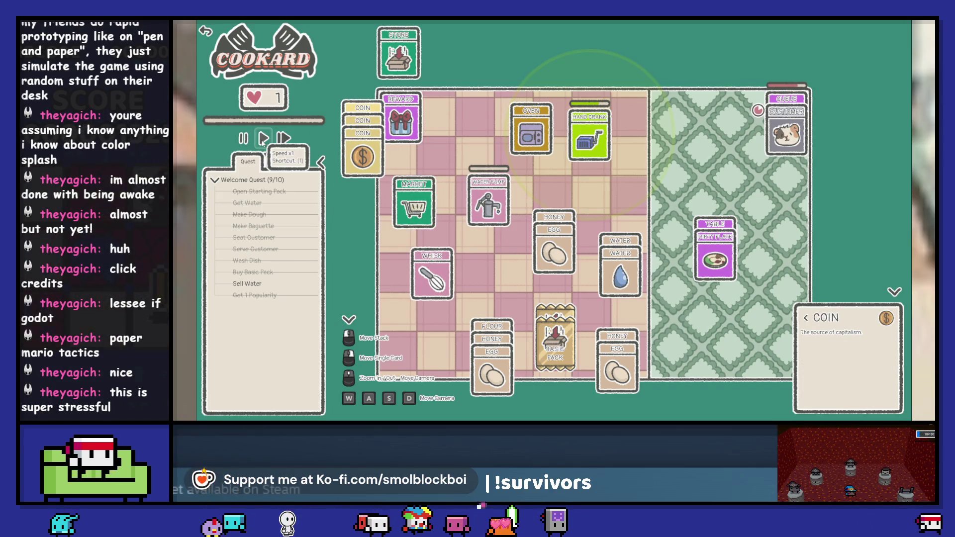
left_click_drag(713, 270, 490, 219)
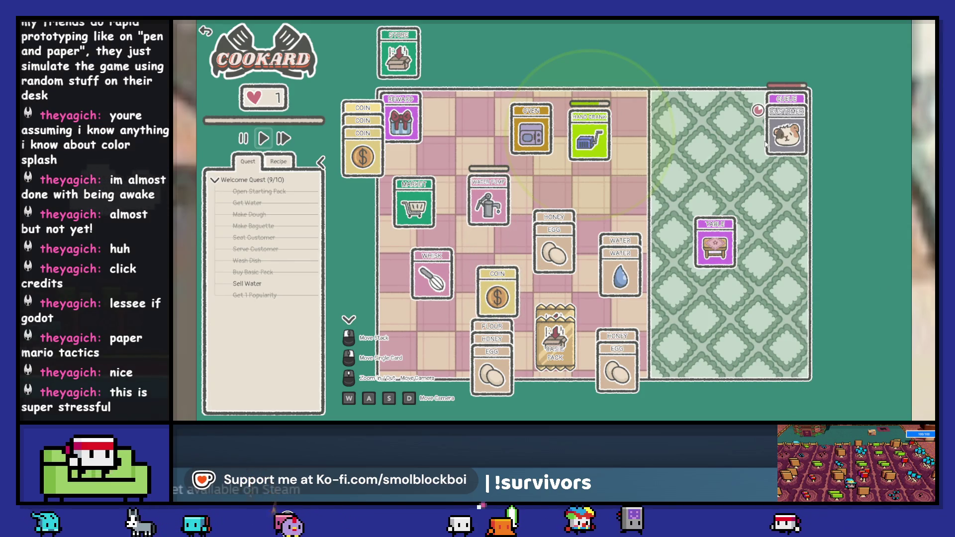
left_click_drag(620, 269, 432, 286)
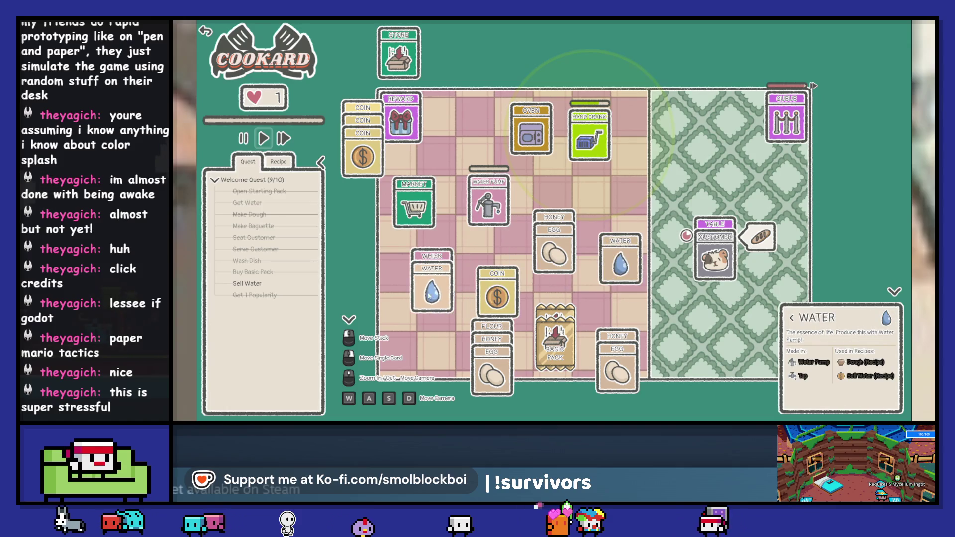
Whisk flour into dough, bake a baguette with the hand crank, and serve it to the customer.
left_click(501, 341)
mouse_move(500, 341)
left_mouse_down()
mouse_move(520, 363)
mouse_move(450, 319)
mouse_move(432, 252)
left_mouse_up()
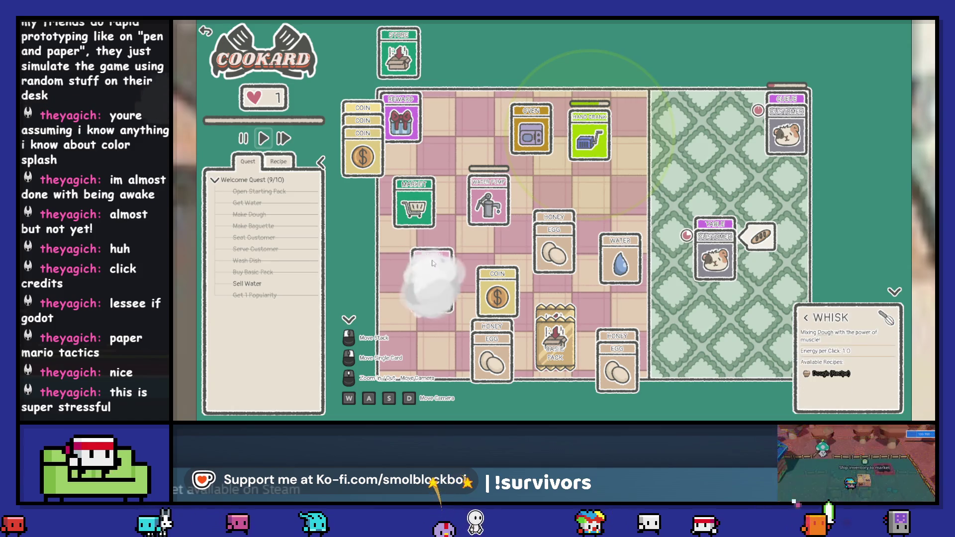
left_click_drag(479, 232, 536, 160)
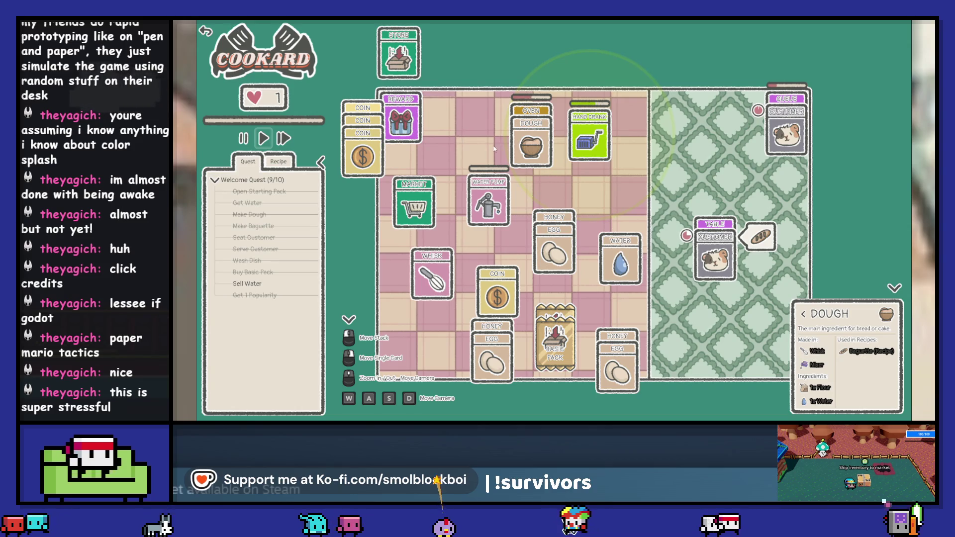
left_click(590, 140)
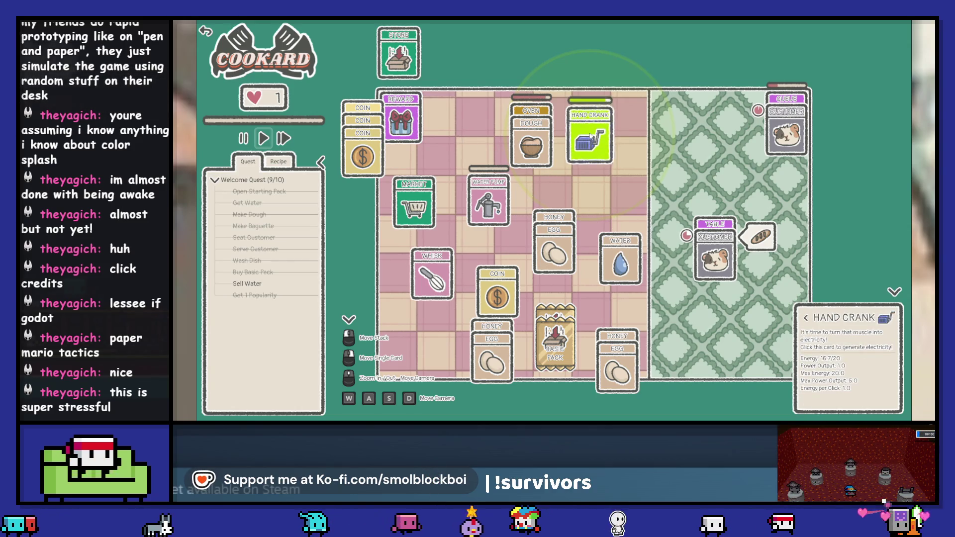
left_click_drag(530, 144, 707, 269)
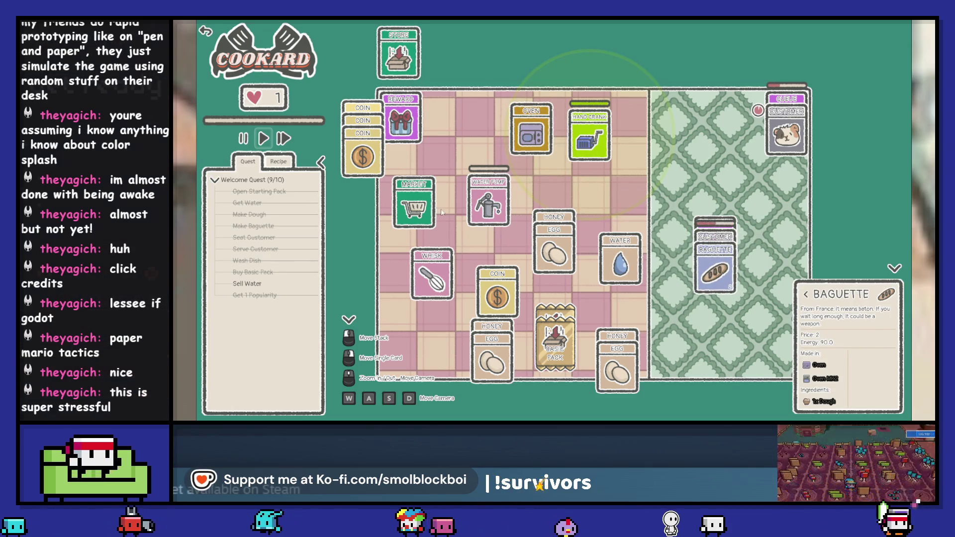
Move the market beside the store, collect the two coins, wash the dirty plate, and show recipes.
left_click_drag(413, 204, 454, 55)
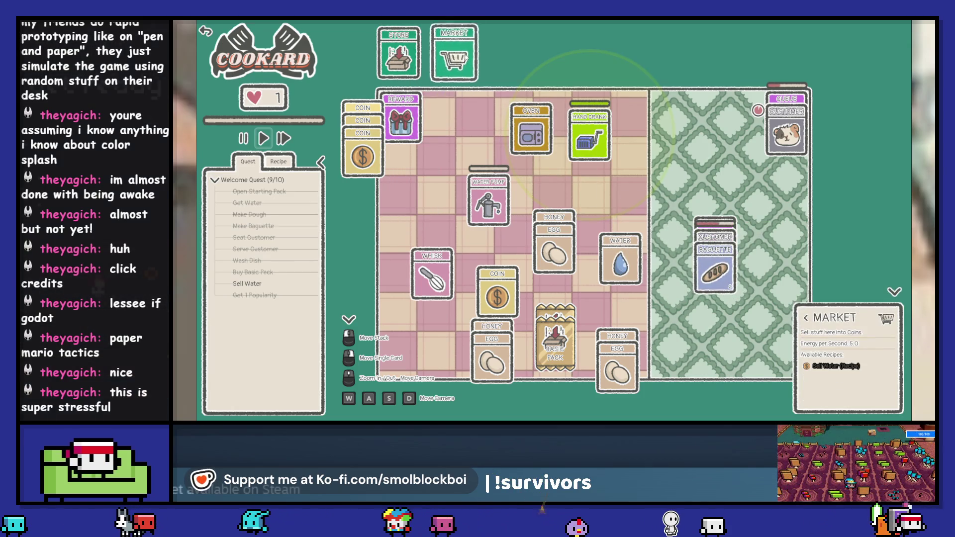
left_click(805, 320)
mouse_move(714, 249)
left_mouse_down()
mouse_move(610, 308)
mouse_move(617, 361)
left_mouse_up()
mouse_move(724, 255)
left_mouse_down()
mouse_move(500, 201)
mouse_move(440, 132)
mouse_move(362, 164)
left_mouse_up()
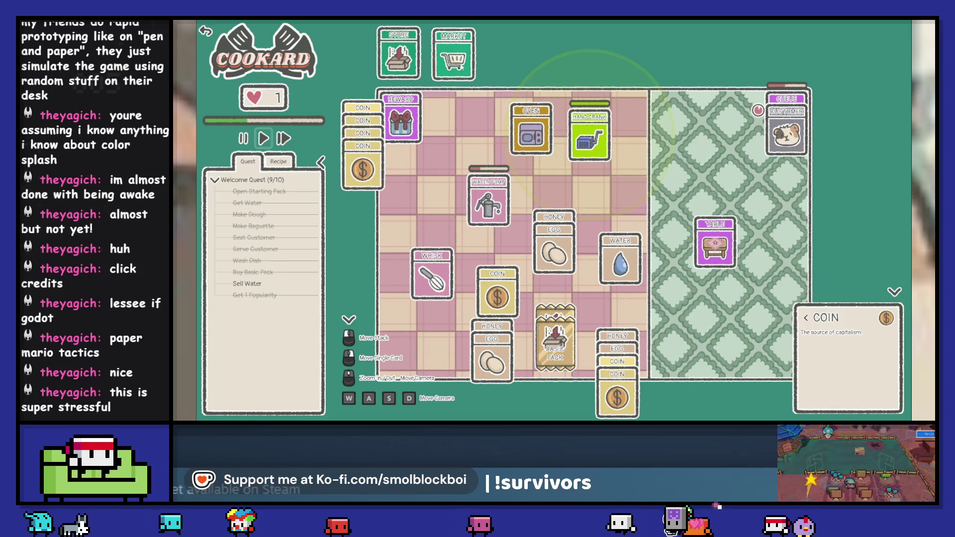
mouse_move(461, 67)
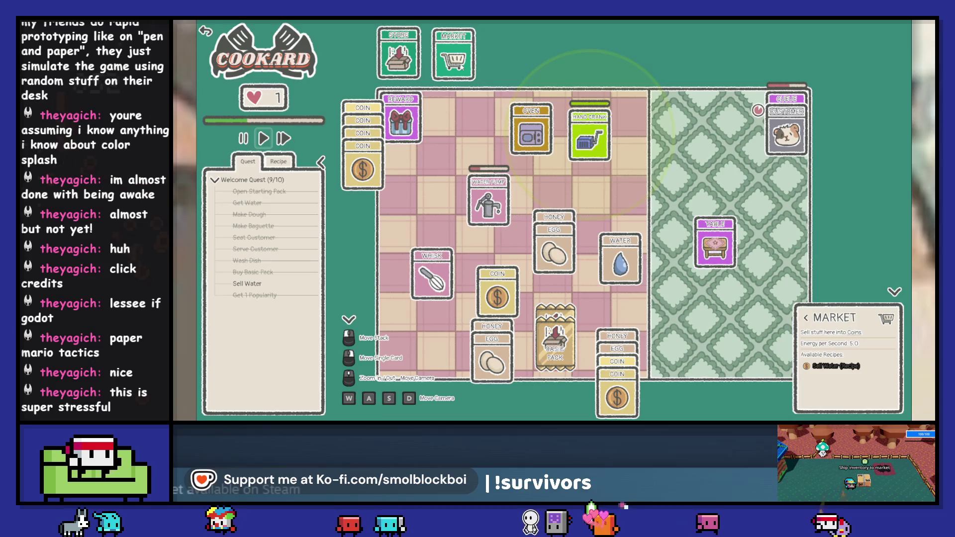
left_click(285, 162)
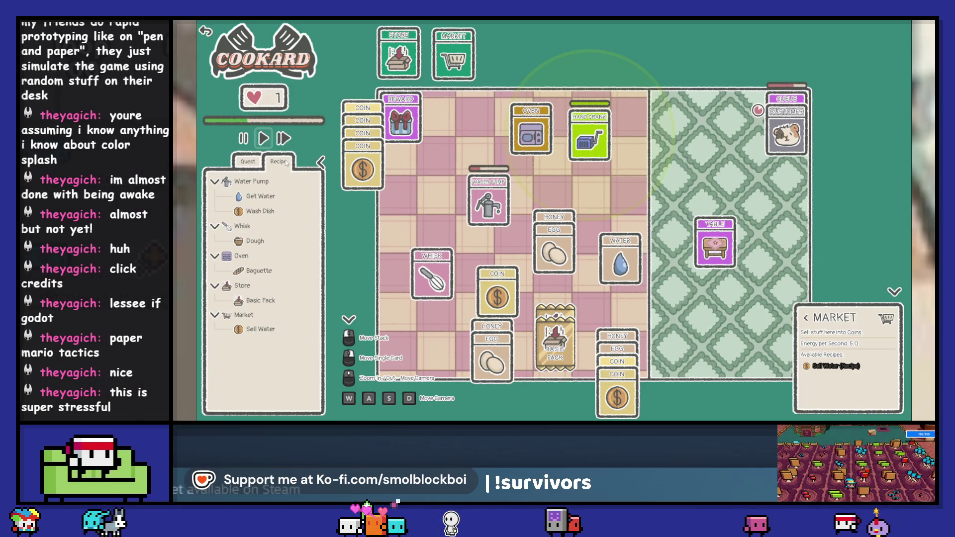
Review the Get Water, Water Pump, Basic Pack and market details, then check the Sell Water quest.
left_click(266, 198)
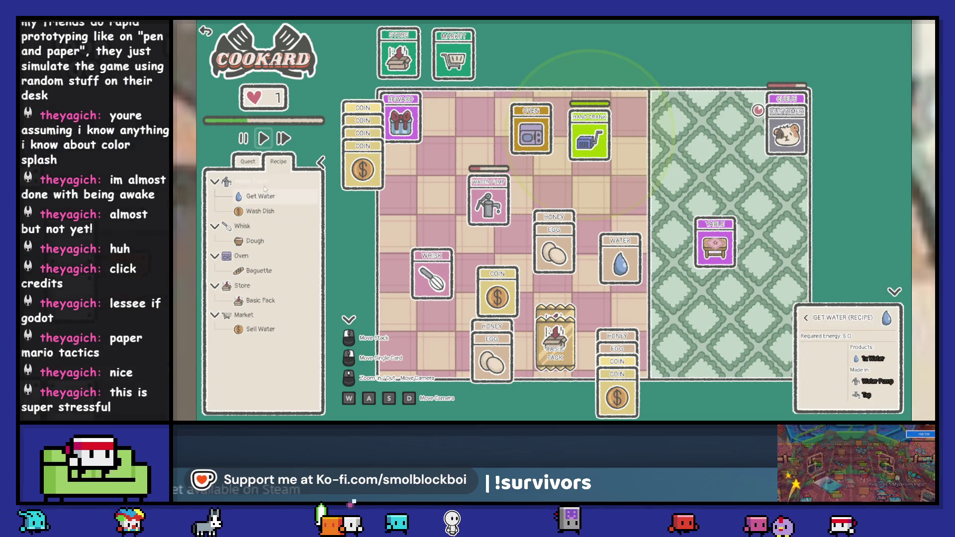
left_click(265, 183)
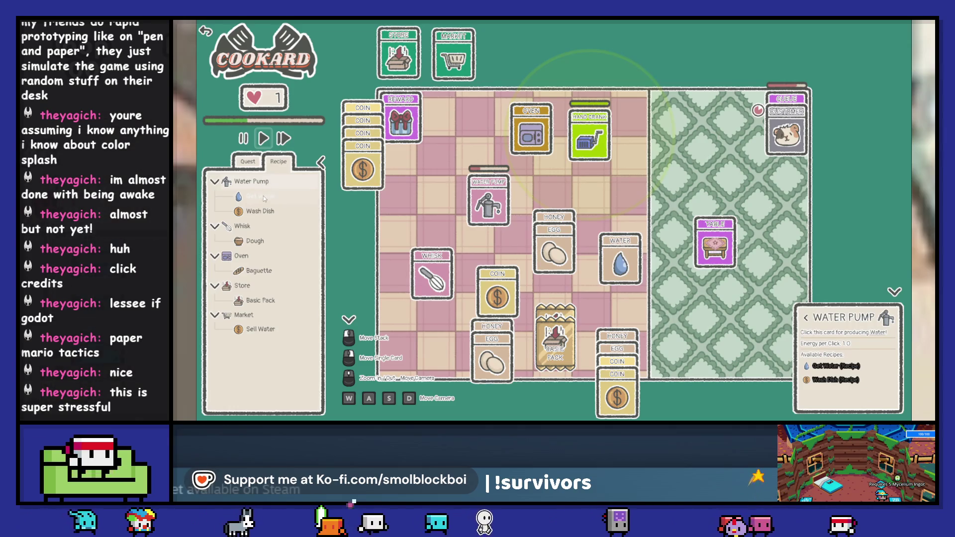
left_click(253, 303)
left_click(807, 319)
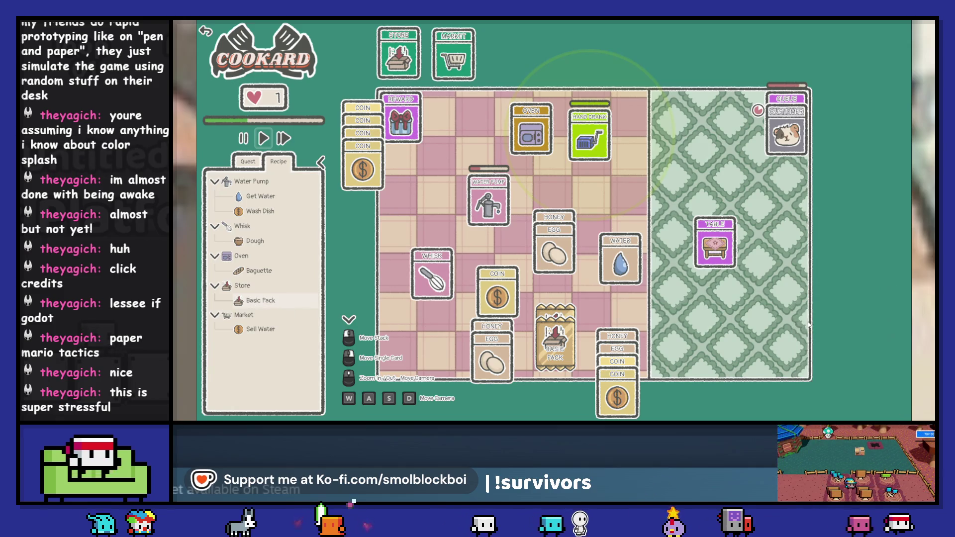
left_click(452, 59)
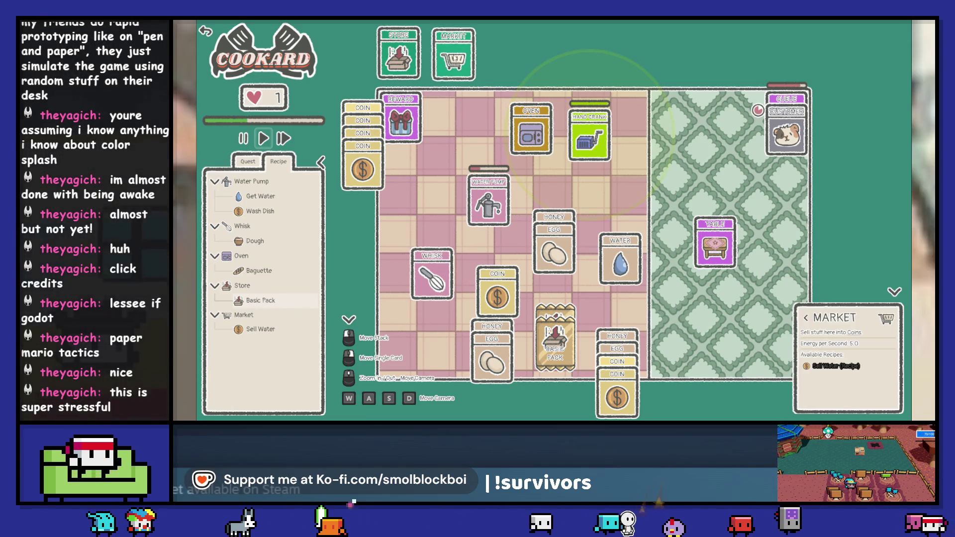
left_click(242, 164)
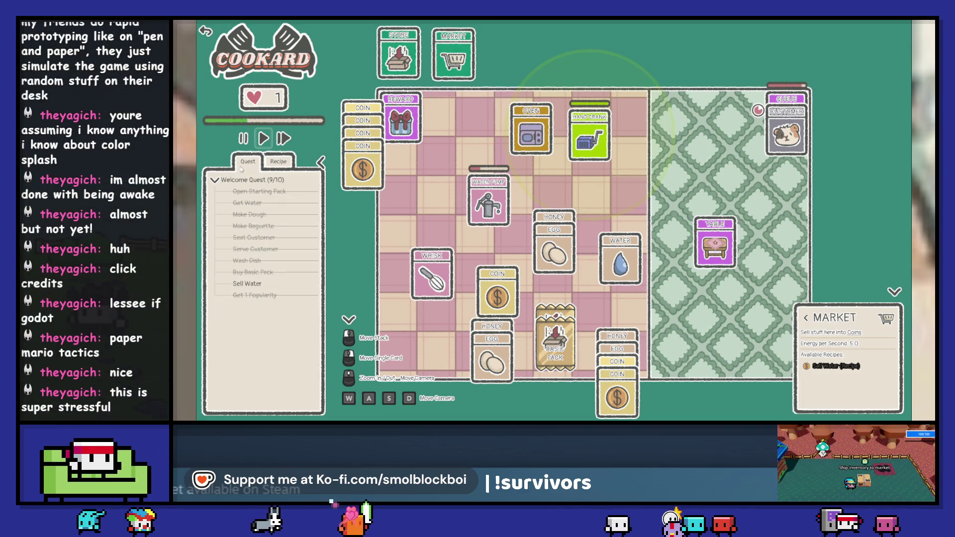
left_click(249, 287)
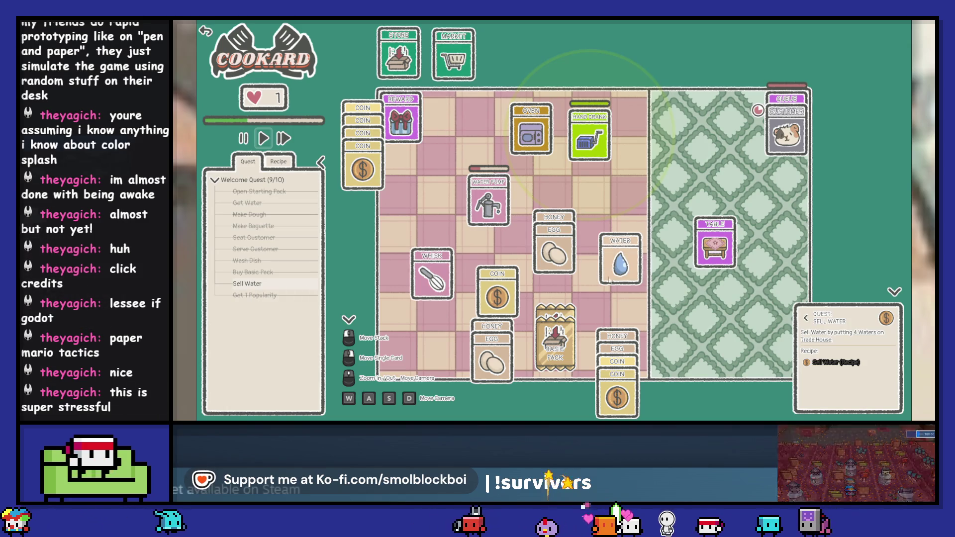
Open the Basic Pack, pump water cards onto the market, and sell them for coins.
left_click(558, 318)
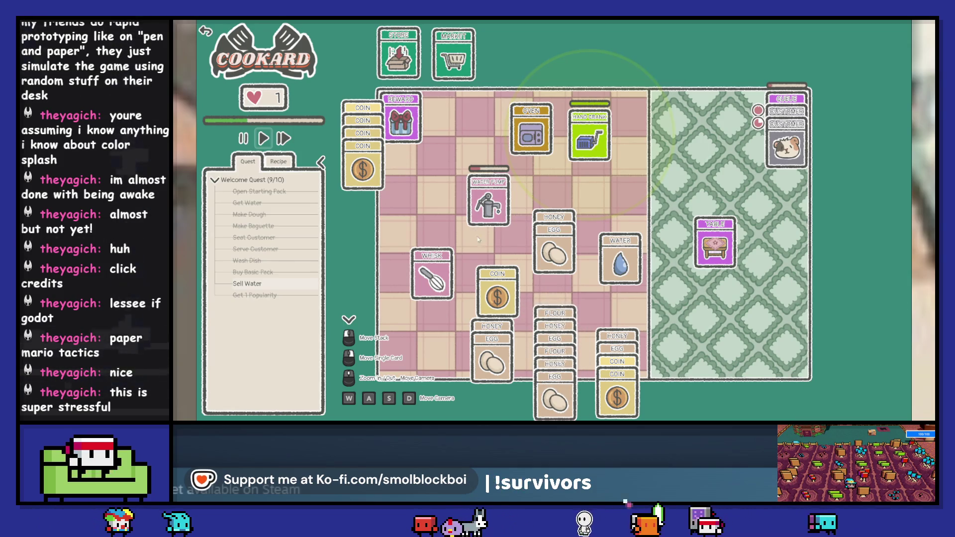
left_click(488, 214)
mouse_move(490, 221)
left_mouse_down()
mouse_move(621, 253)
mouse_move(454, 50)
left_mouse_up()
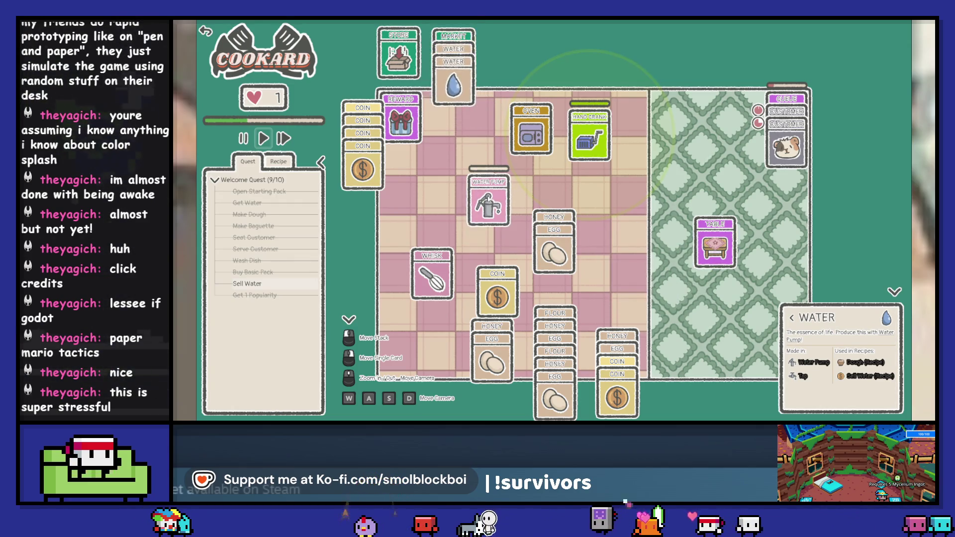
left_click(489, 204)
left_click(488, 189)
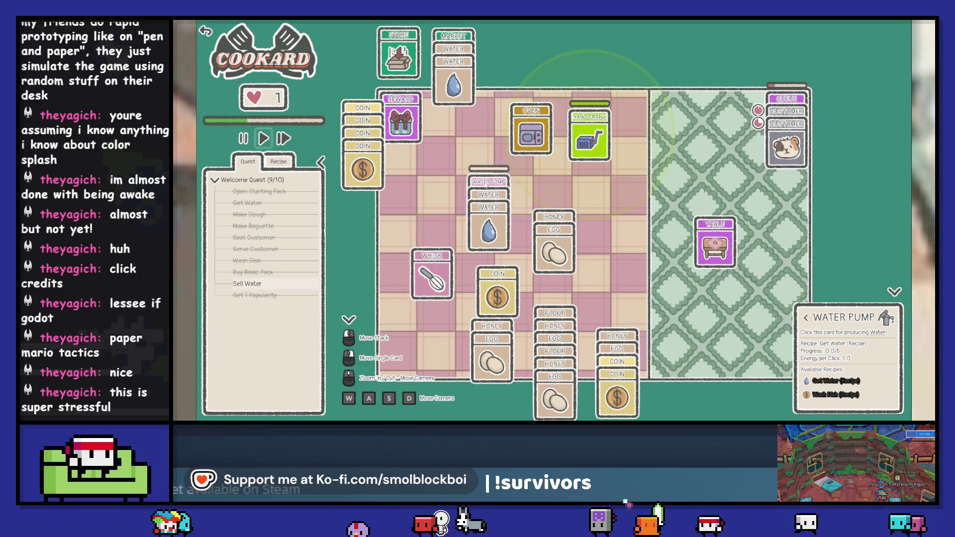
left_click_drag(488, 195, 453, 62)
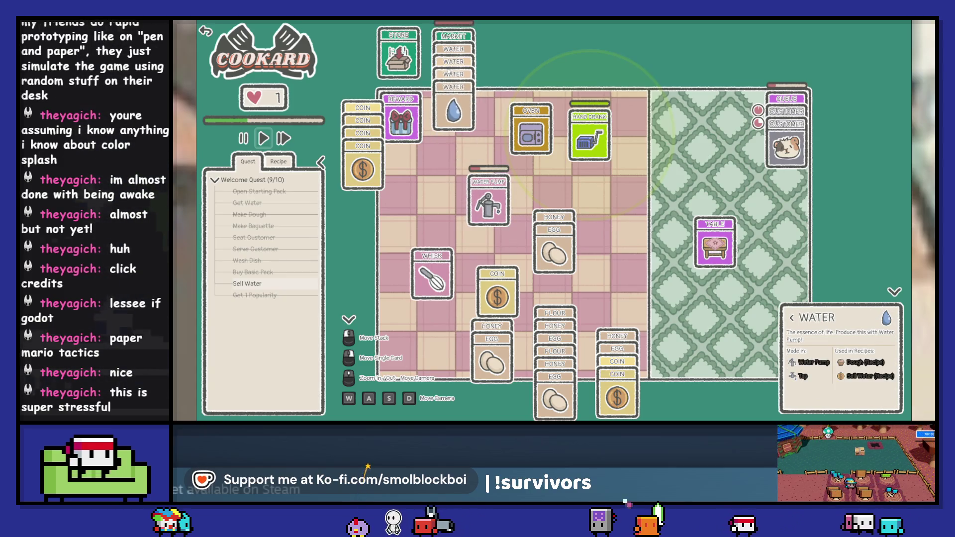
left_click(369, 197)
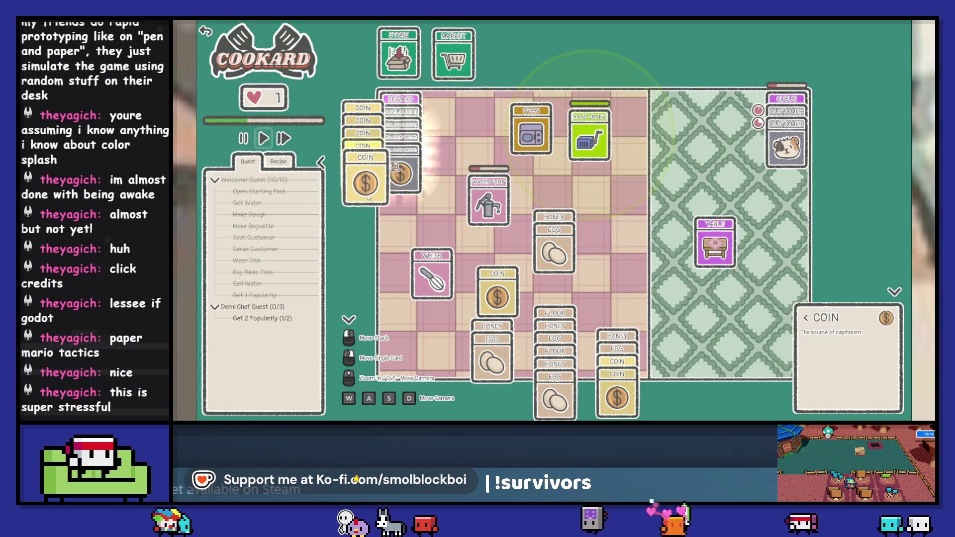